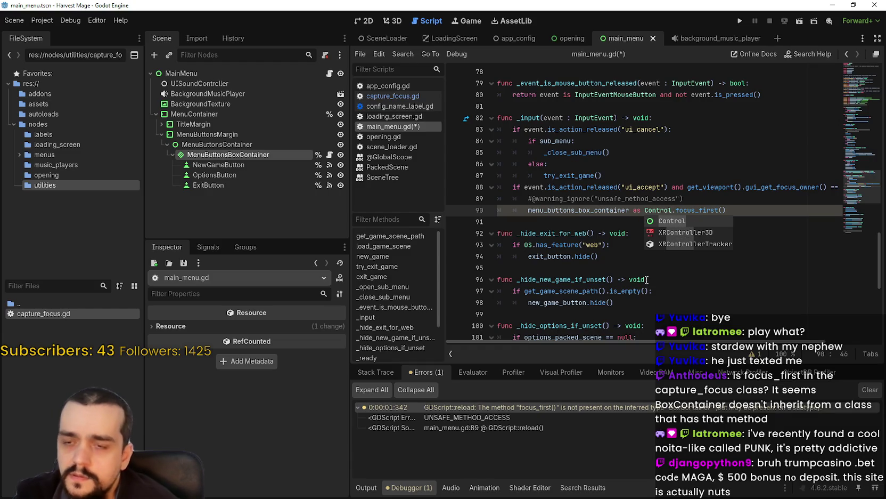
Try wrapping 'menu_buttons_box_container as Control' on line 90 in parentheses, then undo it
{"action": "left_click", "coordinate": [658, 209]}
{"action": "left_click_drag", "start_coordinate": [659, 210], "coordinate": [539, 205]}
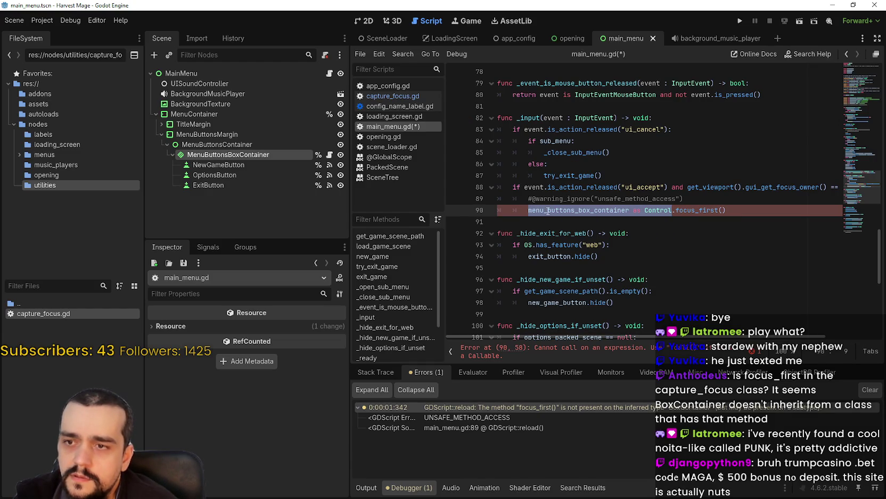
{"action": "type", "text": "("}
{"action": "key", "text": "Down"}
{"action": "key", "text": "Down"}
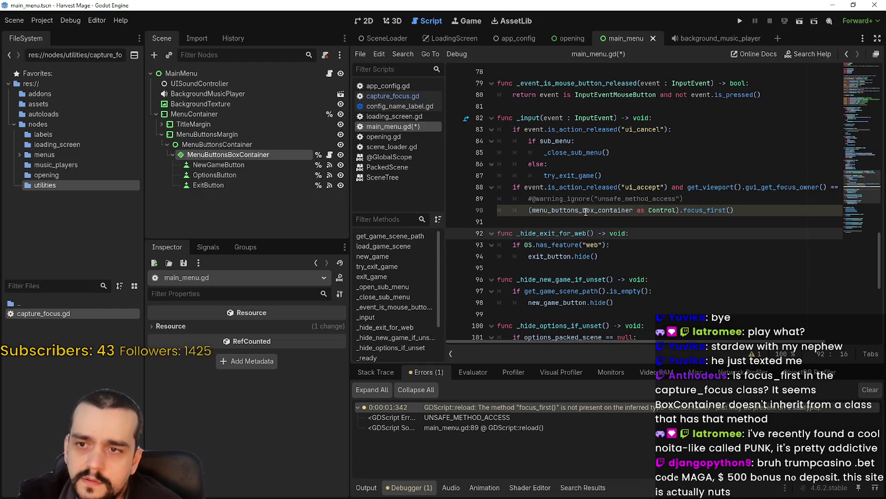
{"action": "left_click", "coordinate": [638, 220]}
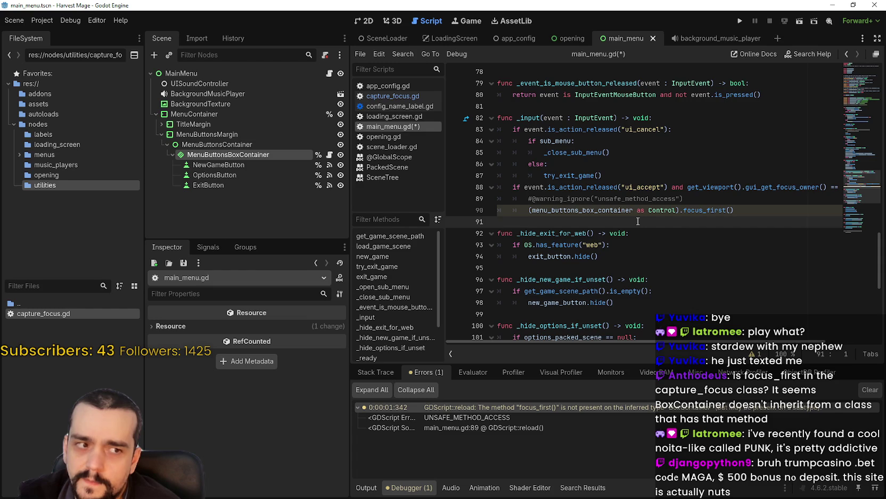
{"action": "key", "text": "ctrl+z"}
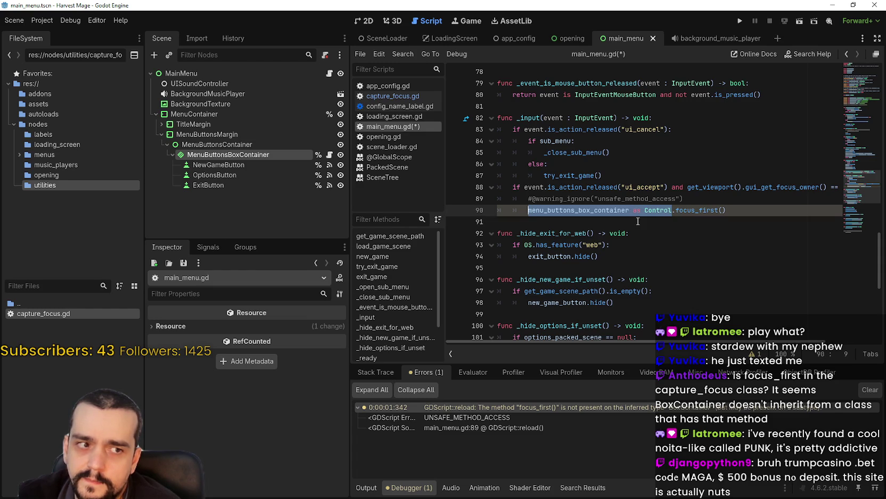
Delete ' as Control' so line 90 calls menu_buttons_box_container.focus_first() directly
{"action": "key", "text": "Right"}
{"action": "key", "text": "BackSpace"}
{"action": "key", "text": "BackSpace"}
{"action": "key", "text": "BackSpace"}
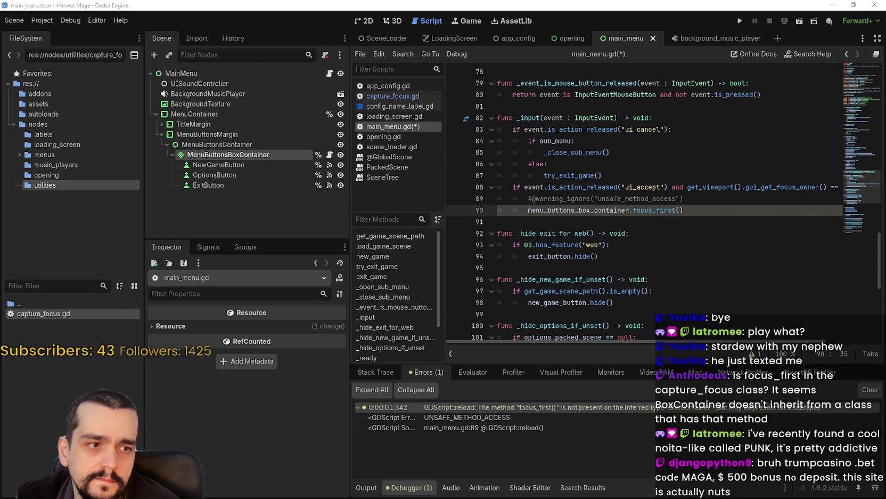
{"action": "left_click", "coordinate": [691, 237]}
{"action": "left_click", "coordinate": [674, 223]}
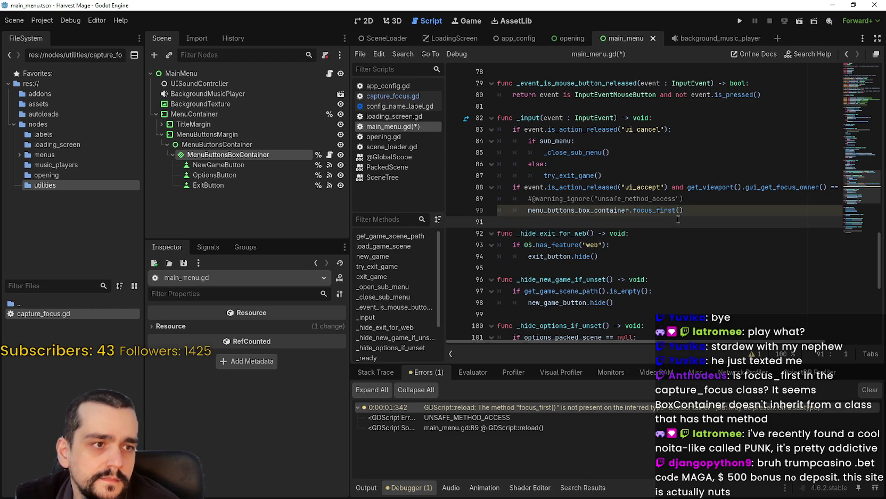
{"action": "left_click", "coordinate": [676, 233]}
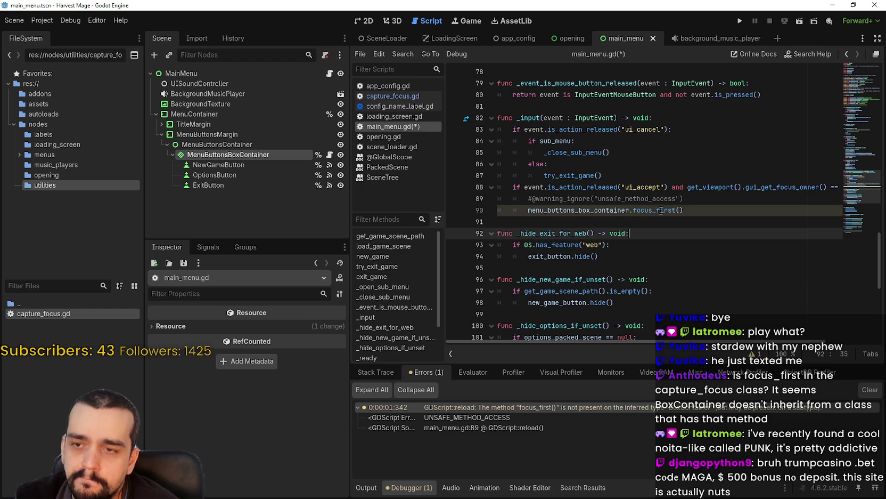
{"action": "mouse_move", "coordinate": [612, 212]}
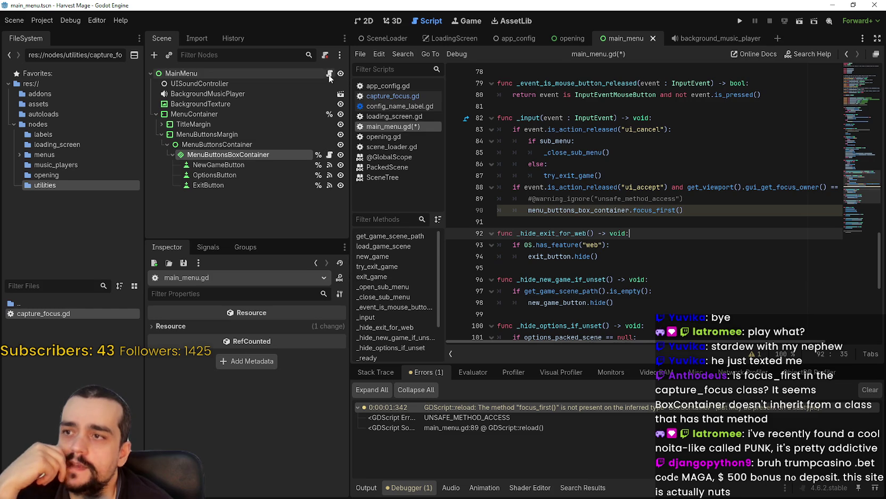
Add 'class_name CaptureFocus' above 'extends Control' in MenuButtonsBoxContainer's capture_focus.gd
{"action": "left_click", "coordinate": [329, 155]}
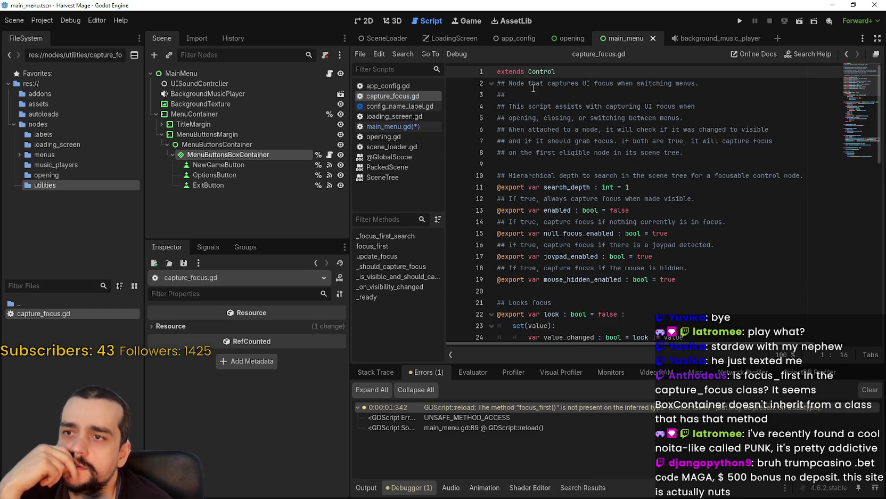
{"action": "key", "text": "Left"}
{"action": "key", "text": "Left"}
{"action": "key", "text": "Left"}
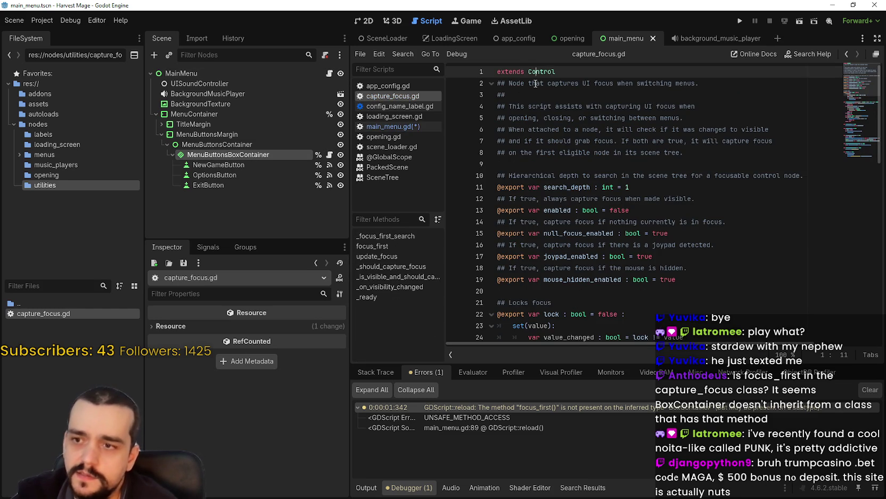
{"action": "key", "text": "Return"}
{"action": "key", "text": "Up"}
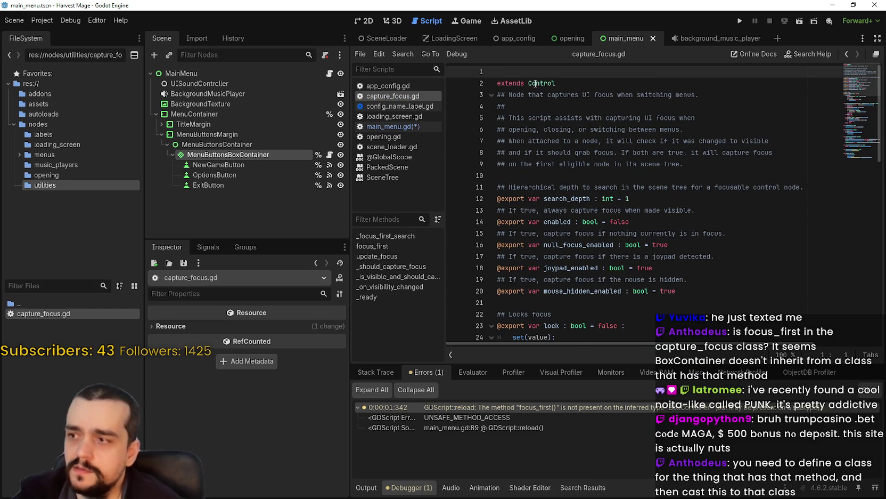
{"action": "type", "text": "class"}
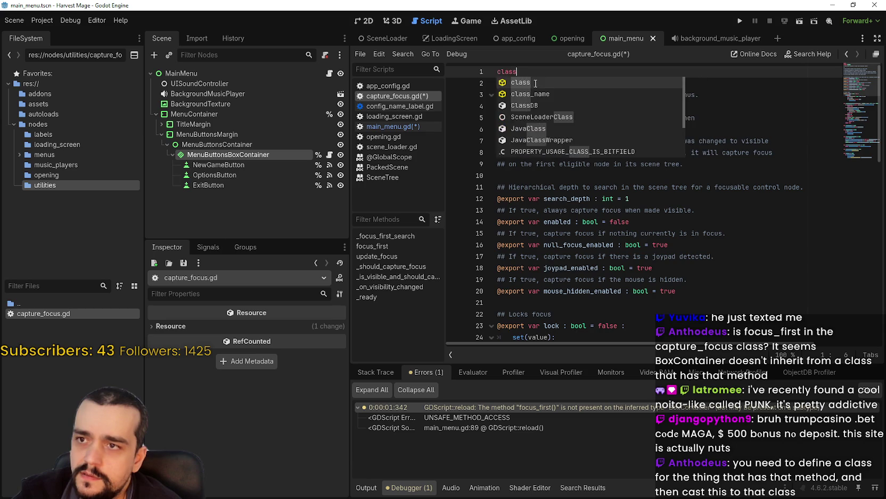
{"action": "type", "text": "_na"}
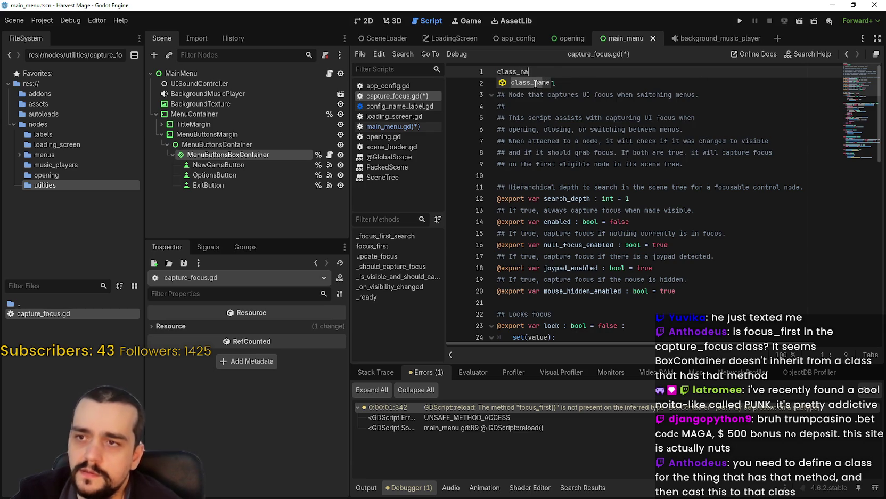
{"action": "type", "text": "me  ca"}
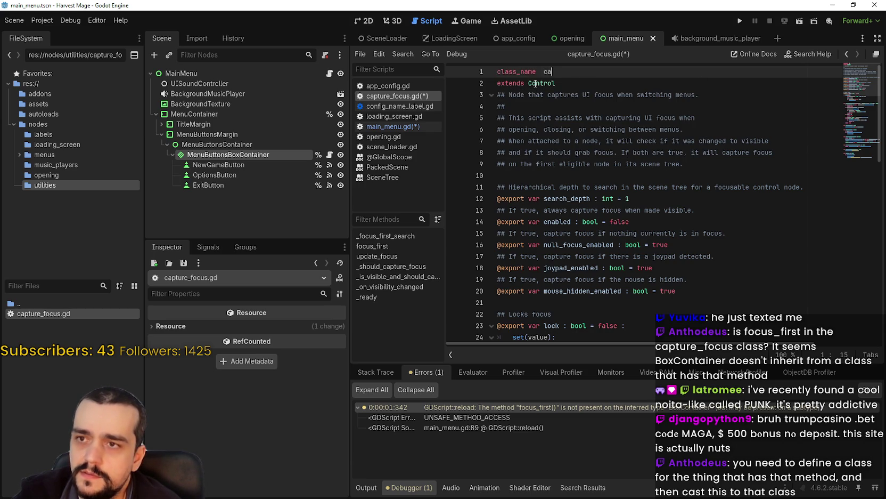
{"action": "key", "text": "BackSpace"}
{"action": "key", "text": "BackSpace"}
{"action": "type", "text": "CaptureFocus"}
Save the scripts and switch back to main_menu.gd
{"action": "key", "text": "ctrl+s"}
{"action": "left_click", "coordinate": [511, 106]}
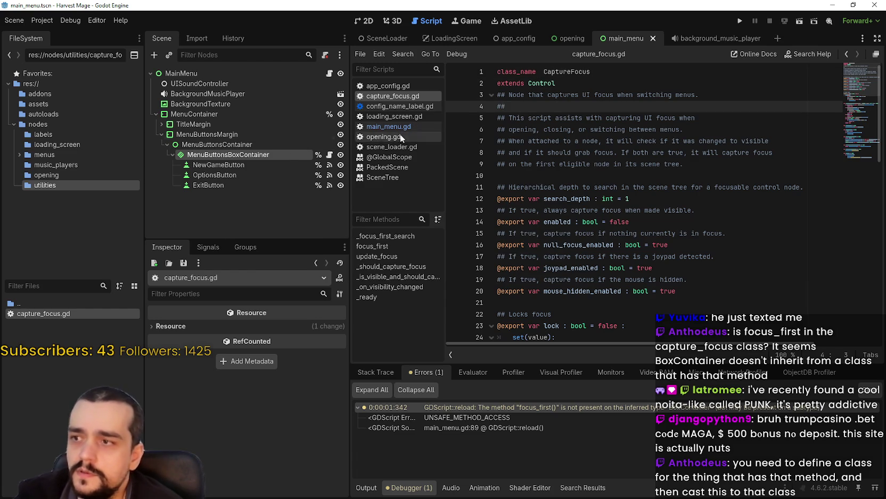
{"action": "left_click", "coordinate": [395, 126]}
{"action": "left_click", "coordinate": [656, 218]}
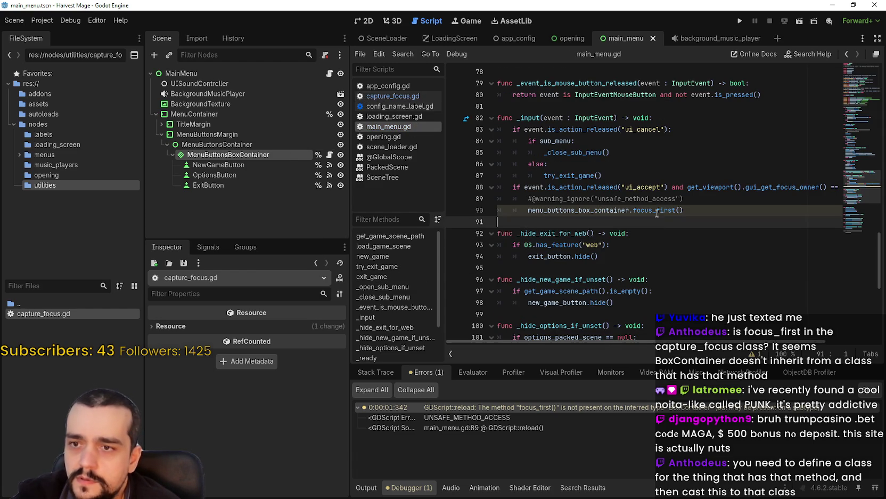
Run the game with F5, exit it, then look up menu_buttons_box_container's declaration
{"action": "key", "text": "F5"}
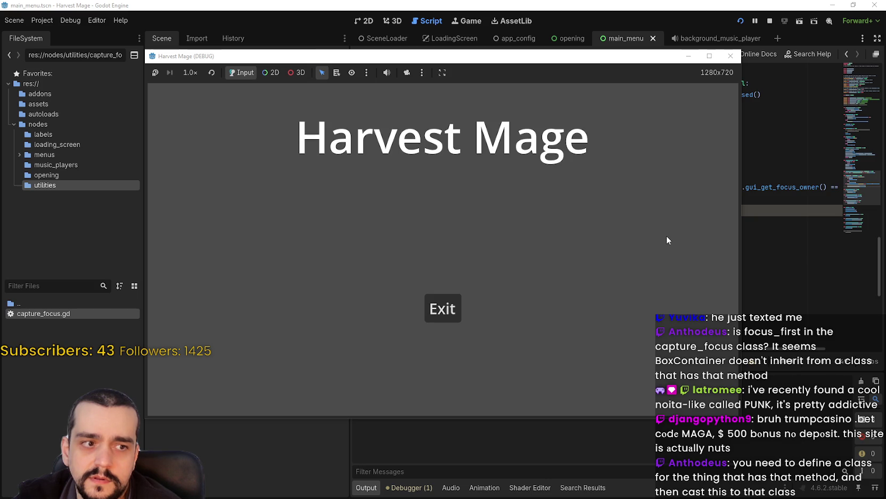
{"action": "left_click", "coordinate": [443, 309]}
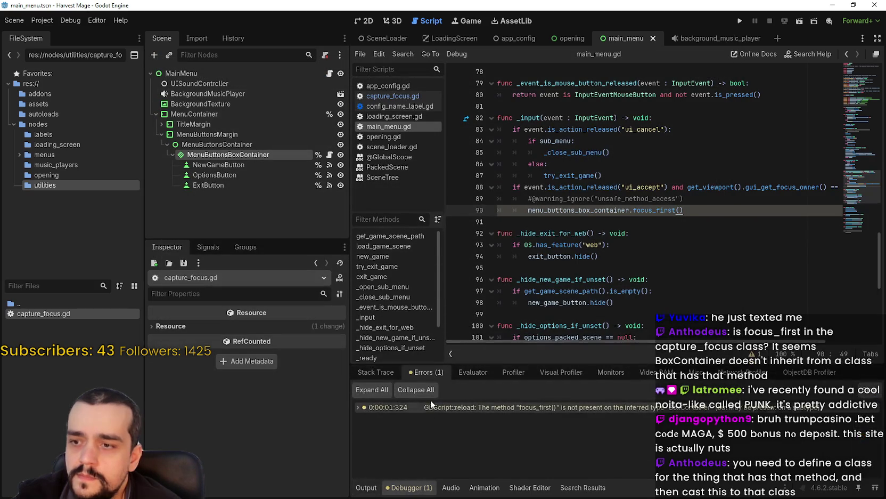
{"action": "double_click", "coordinate": [642, 199]}
{"action": "double_click", "coordinate": [589, 187]}
{"action": "double_click", "coordinate": [586, 199]}
{"action": "left_click", "coordinate": [604, 199]}
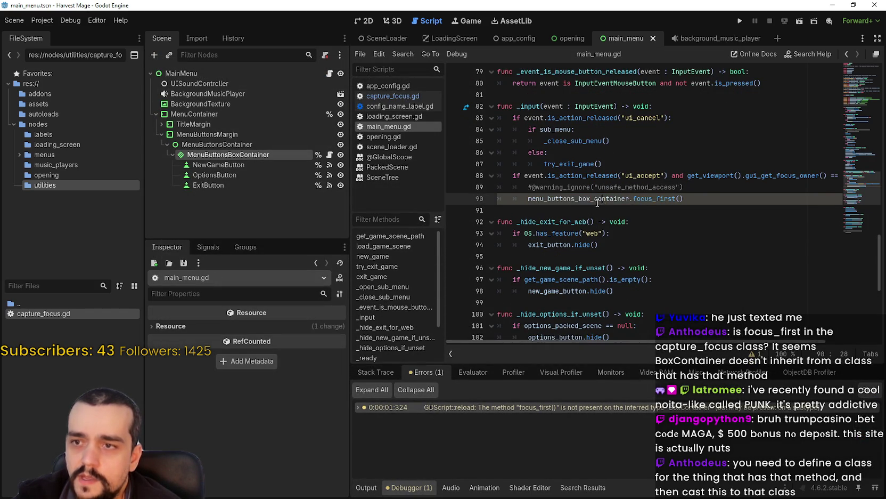
{"action": "right_click", "coordinate": [568, 199]}
{"action": "left_click", "coordinate": [573, 345]}
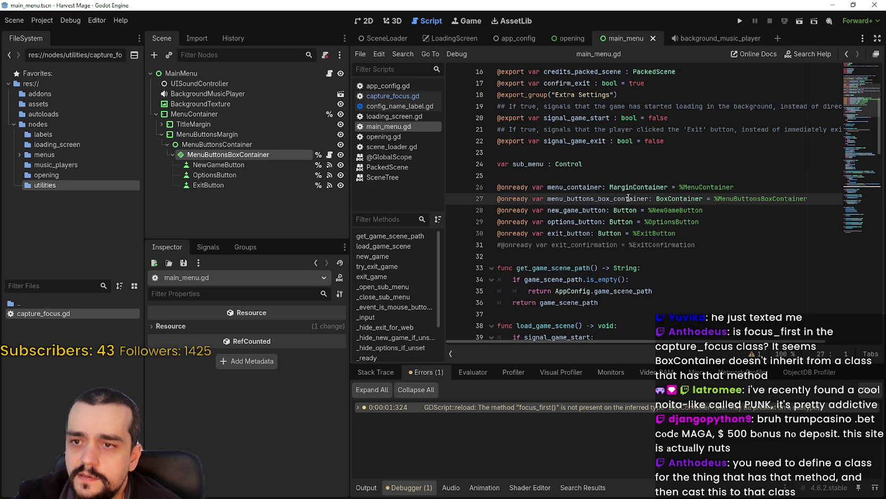
Change line 27's BoxContainer type to CaptureFocus, then save and run the game
{"action": "double_click", "coordinate": [672, 198]}
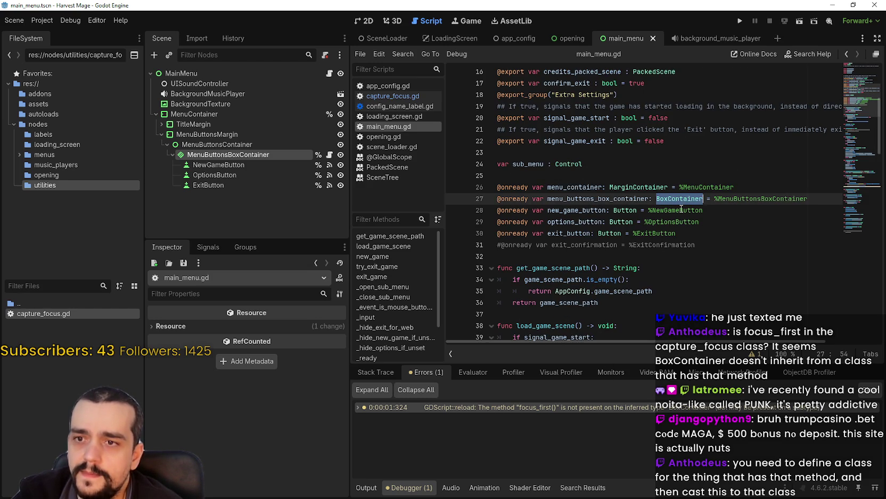
{"action": "type", "text": "Cap"}
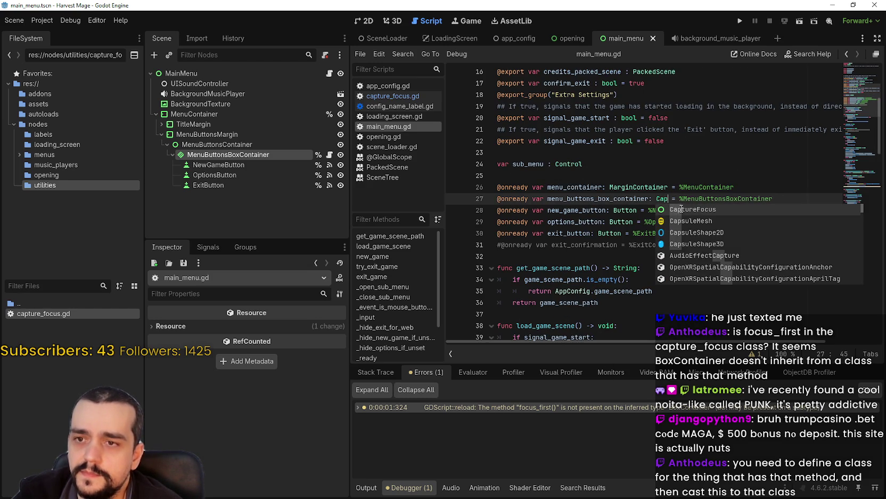
{"action": "key", "text": "Return"}
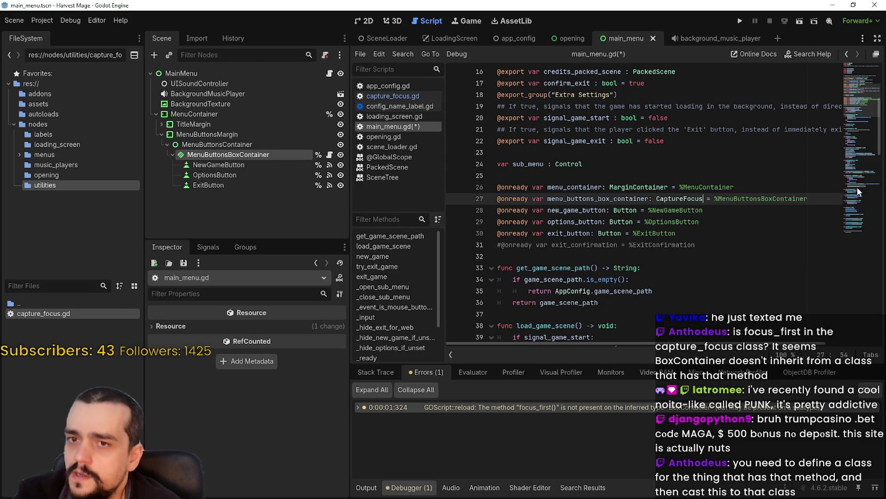
{"action": "scroll", "coordinate": [862, 105], "scroll_direction": "down", "scroll_amount": 1}
{"action": "scroll", "coordinate": [861, 105], "scroll_direction": "down", "scroll_amount": 10}
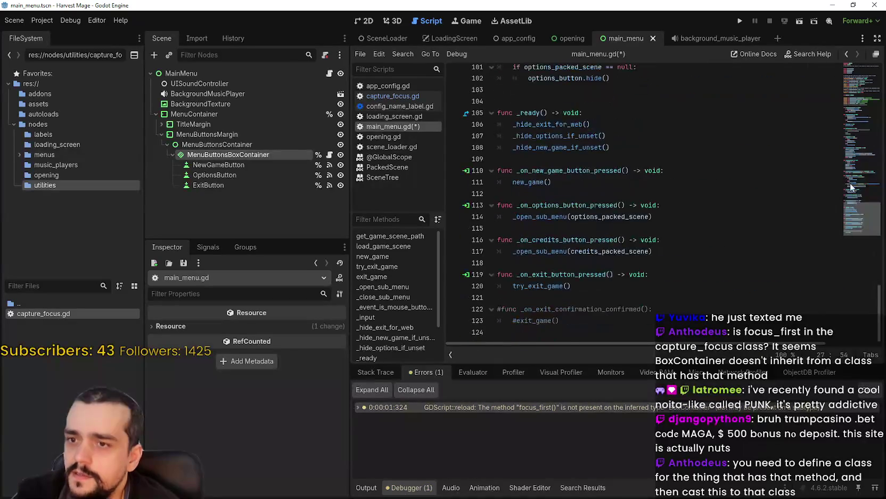
{"action": "scroll", "coordinate": [799, 133], "scroll_direction": "up", "scroll_amount": 10}
{"action": "left_click", "coordinate": [759, 156]}
{"action": "key", "text": "F5"}
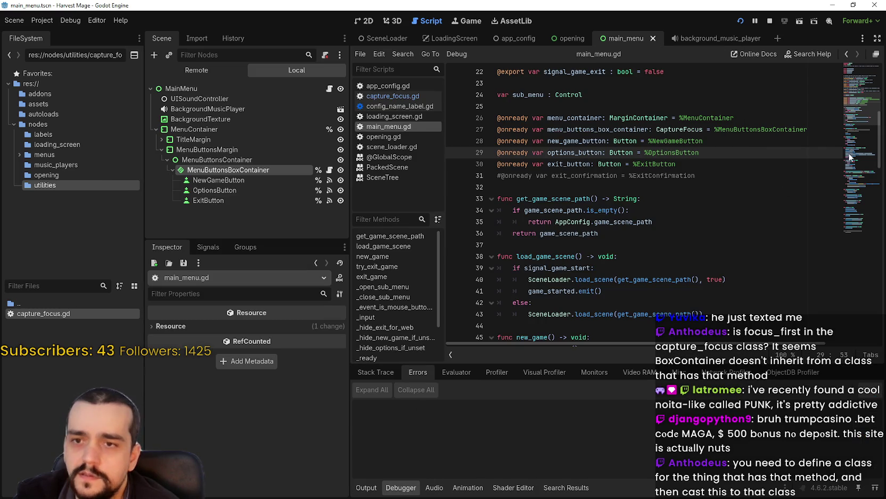
{"action": "left_click_drag", "start_coordinate": [857, 101], "coordinate": [840, 244]}
{"action": "scroll", "coordinate": [749, 215], "scroll_direction": "up", "scroll_amount": 9}
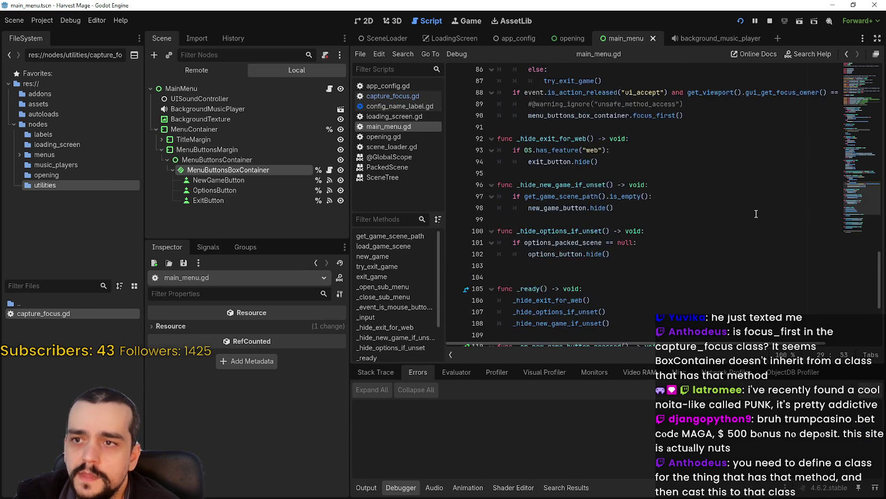
{"action": "left_click", "coordinate": [647, 208]}
{"action": "left_click_drag", "start_coordinate": [734, 207], "coordinate": [499, 208]}
{"action": "key", "text": "BackSpace"}
{"action": "key", "text": "ctrl+s"}
{"action": "key", "text": "Delete"}
Save main_menu.gd and stop the running game
{"action": "left_click", "coordinate": [636, 219]}
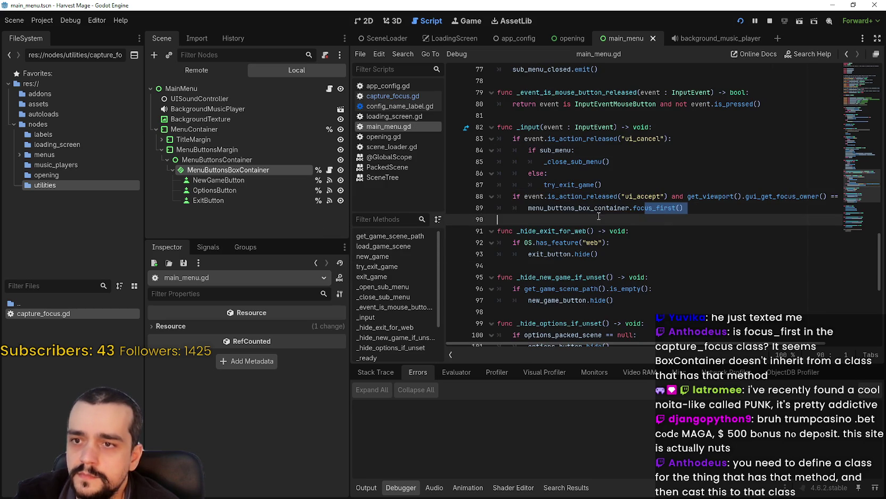
{"action": "mouse_move", "coordinate": [636, 219]}
{"action": "left_mouse_down"}
{"action": "mouse_move", "coordinate": [421, 192]}
{"action": "mouse_move", "coordinate": [421, 145]}
{"action": "left_mouse_up"}
{"action": "left_click", "coordinate": [563, 217]}
{"action": "key", "text": "ctrl+s"}
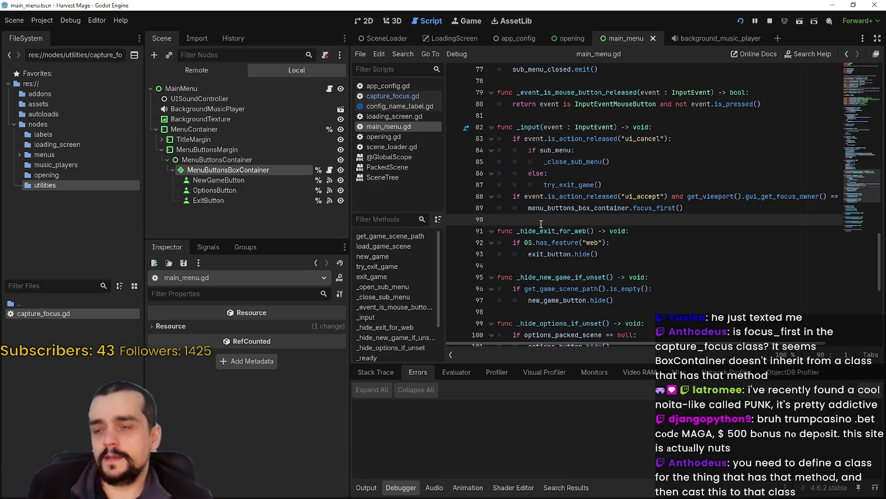
{"action": "left_click", "coordinate": [767, 22]}
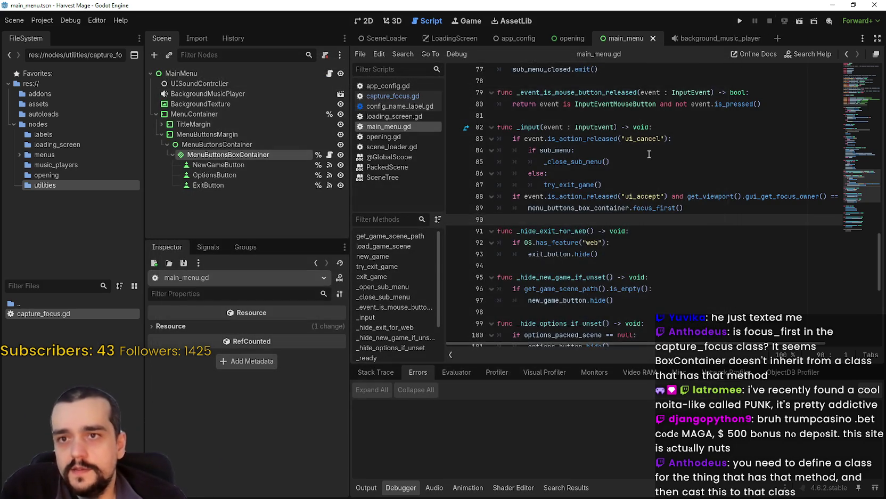
{"action": "scroll", "coordinate": [672, 181], "scroll_direction": "up", "scroll_amount": 1}
{"action": "left_click", "coordinate": [672, 182]}
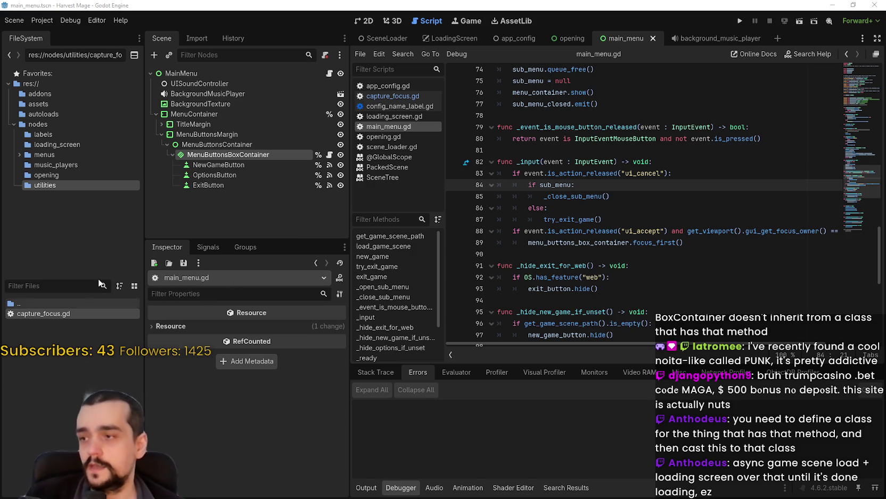
{"action": "left_click", "coordinate": [56, 125]}
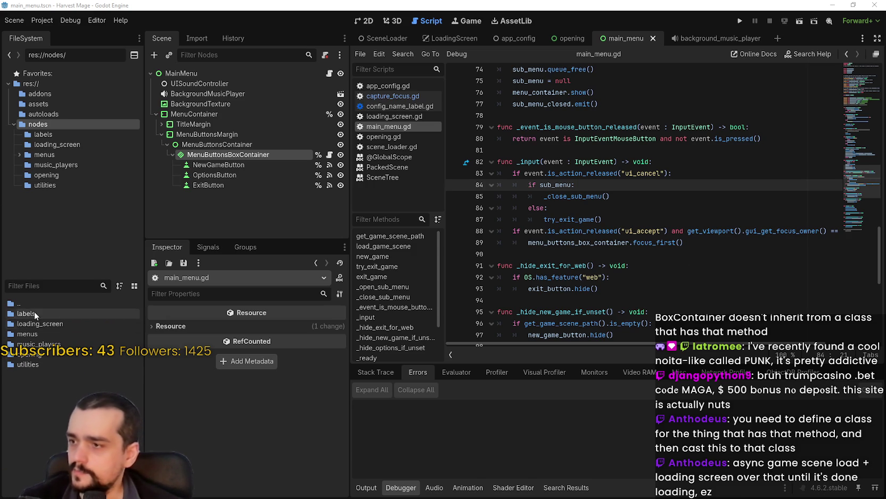
Rename the FileSystem folder 'nodes' to 'scenes'
{"action": "right_click", "coordinate": [42, 127]}
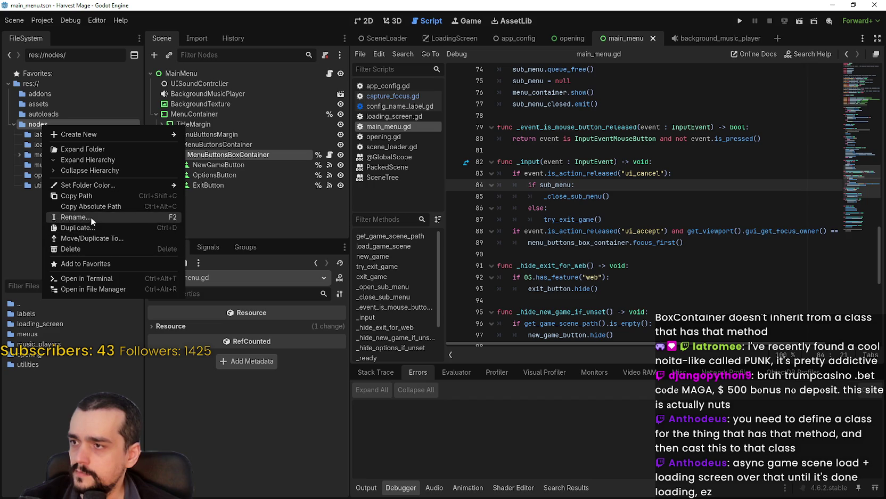
{"action": "left_click", "coordinate": [90, 217]}
{"action": "type", "text": "scenes"}
{"action": "key", "text": "Return"}
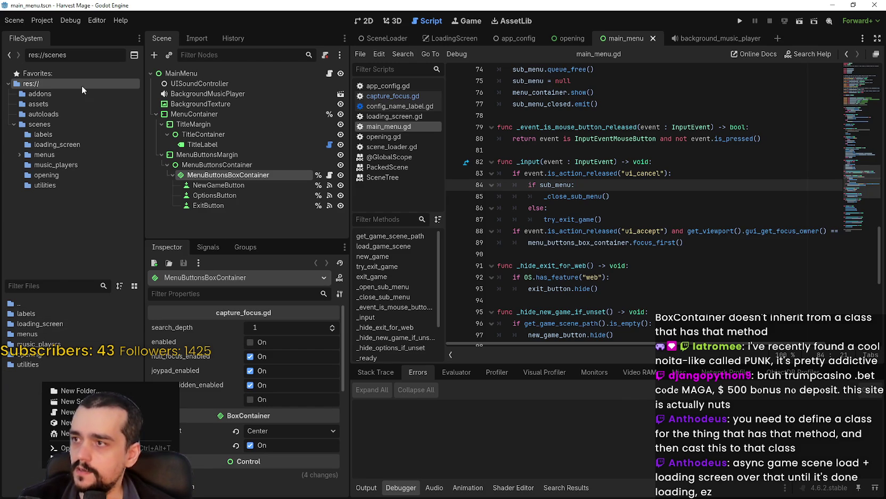
{"action": "left_click", "coordinate": [57, 120]}
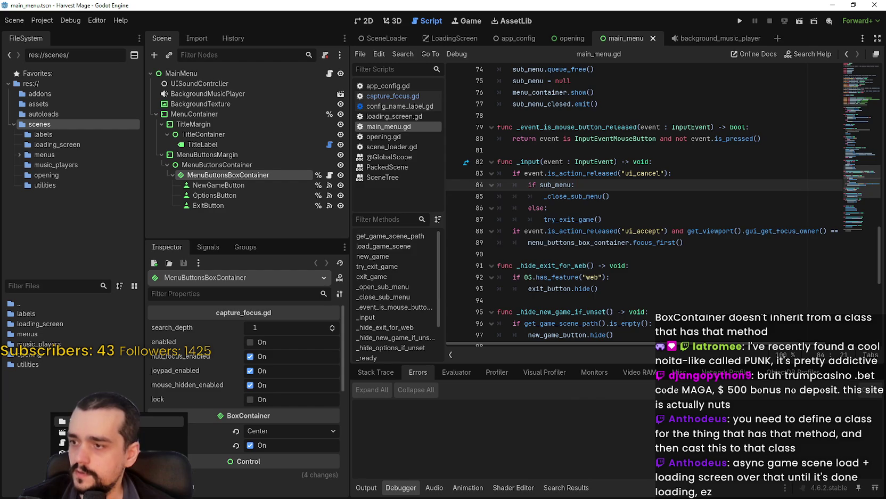
Create a new folder named game_scenes inside scenes
{"action": "key", "text": "ctrl+shift+n"}
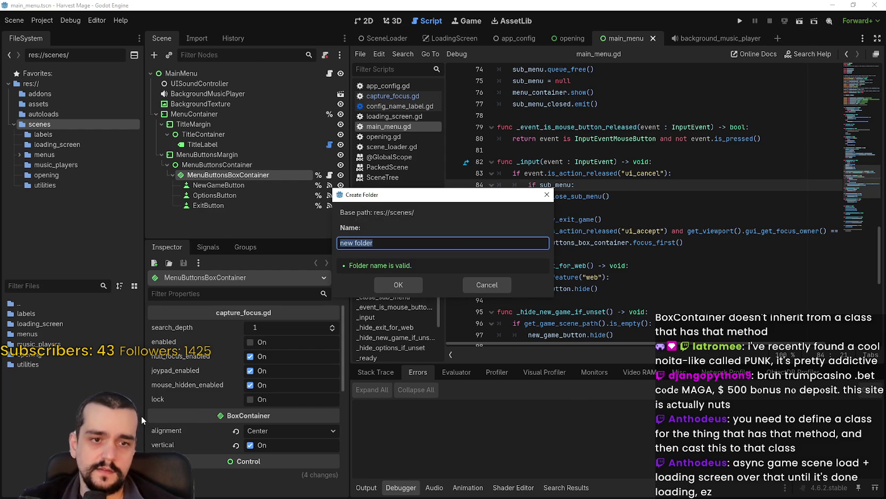
{"action": "type", "text": "game_"}
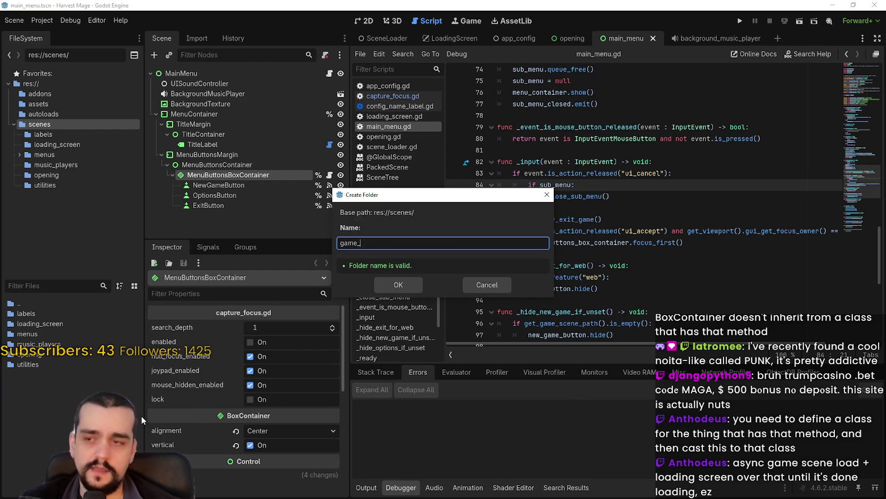
{"action": "type", "text": "scenes"}
{"action": "key", "text": "Return"}
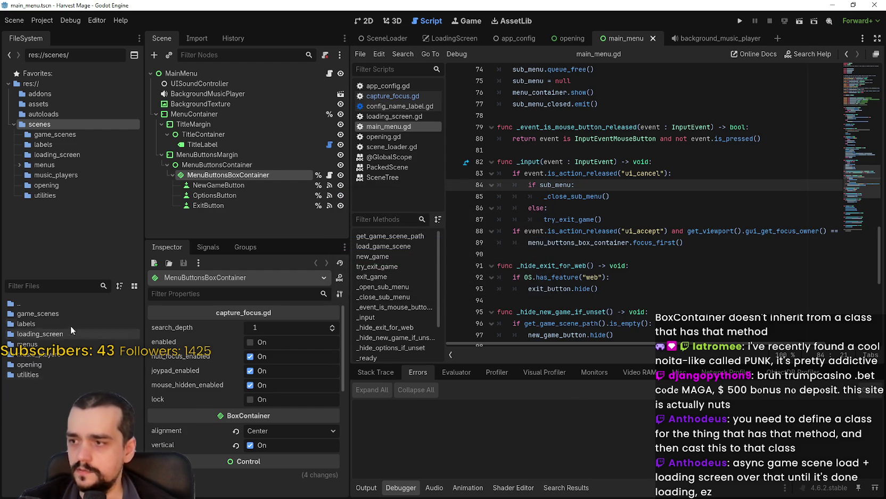
Open game_scenes and start creating a new scene there
{"action": "double_click", "coordinate": [56, 313]}
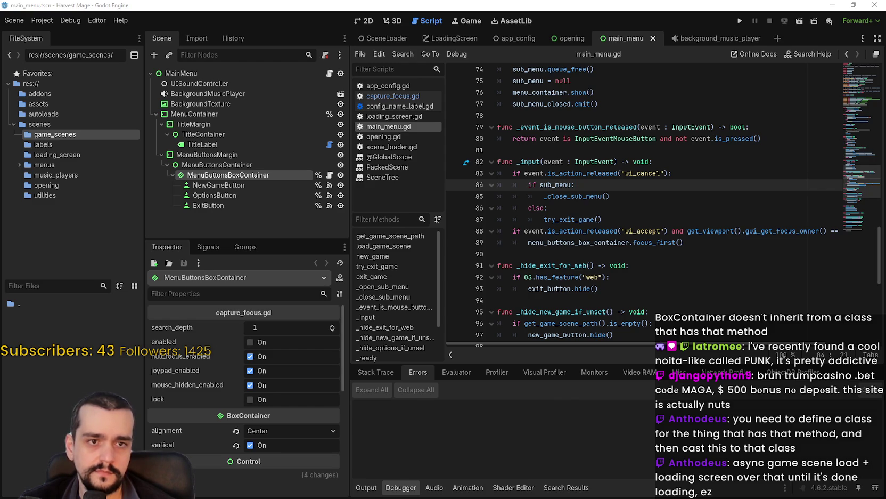
{"action": "right_click", "coordinate": [57, 328]}
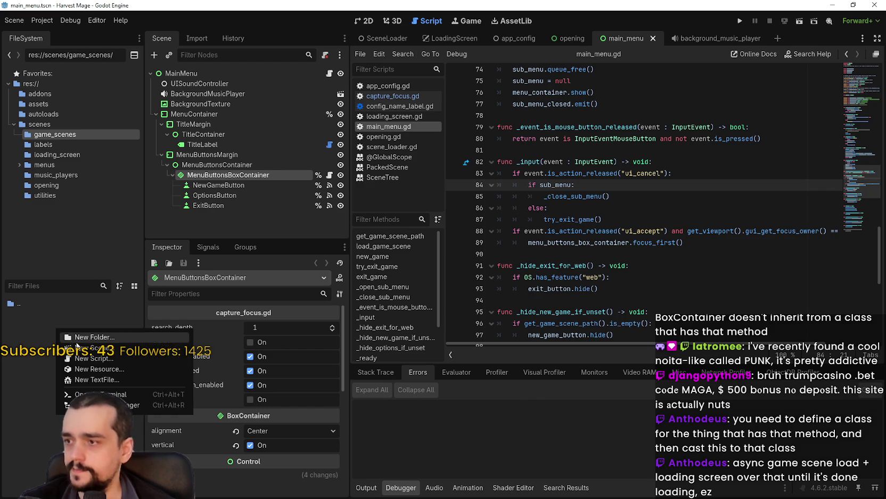
{"action": "left_click", "coordinate": [88, 347]}
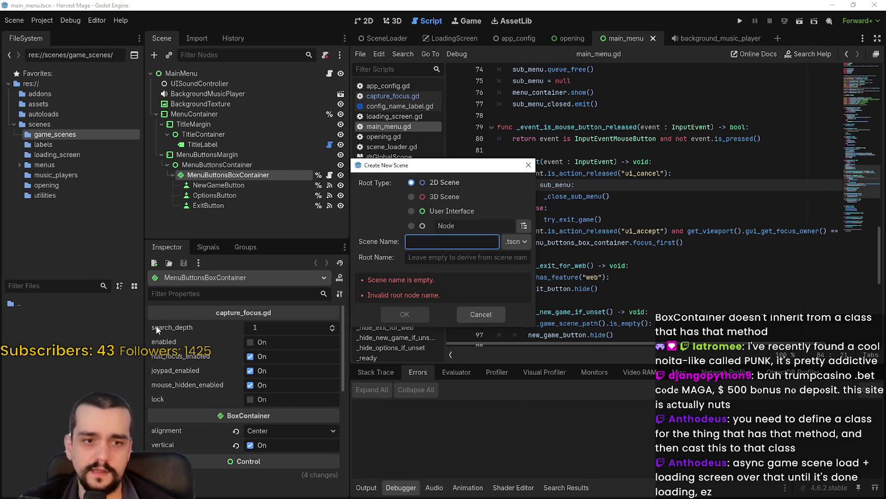
Create game_ui.tscn with a User Interface root node in game_scenes
{"action": "left_click", "coordinate": [440, 212]}
{"action": "left_click", "coordinate": [435, 245]}
{"action": "type", "text": "game"}
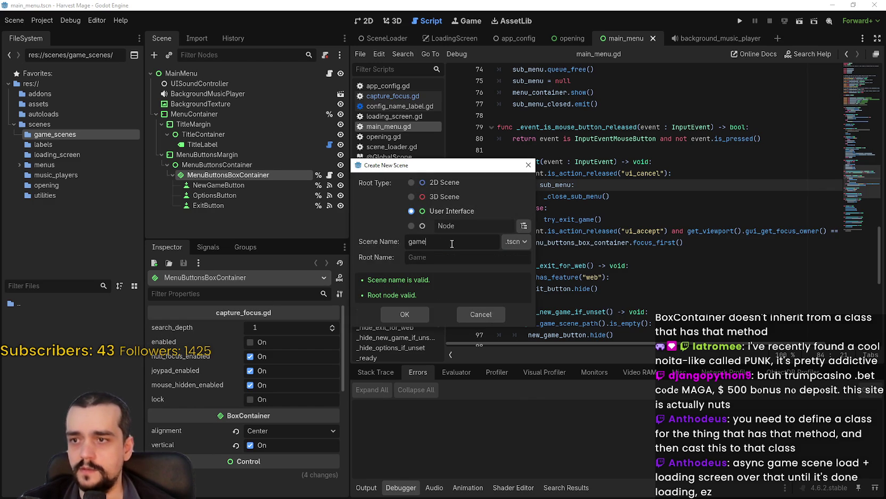
{"action": "type", "text": "_ui"}
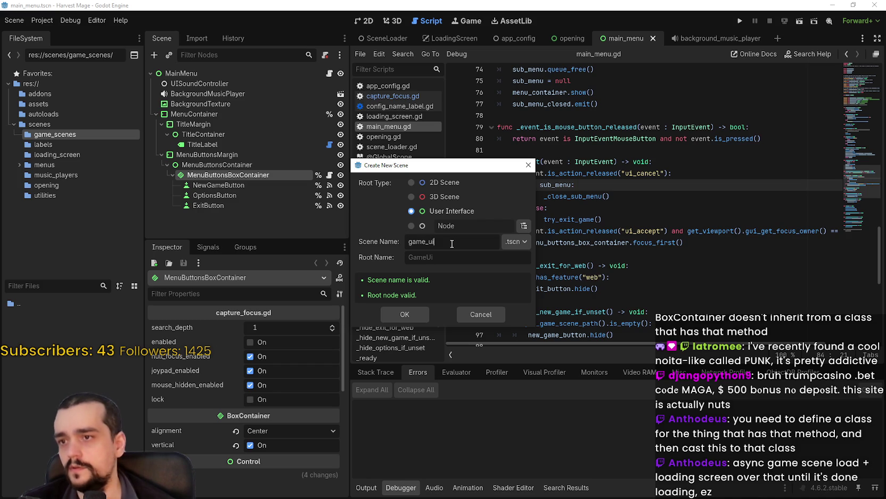
{"action": "left_click", "coordinate": [414, 310]}
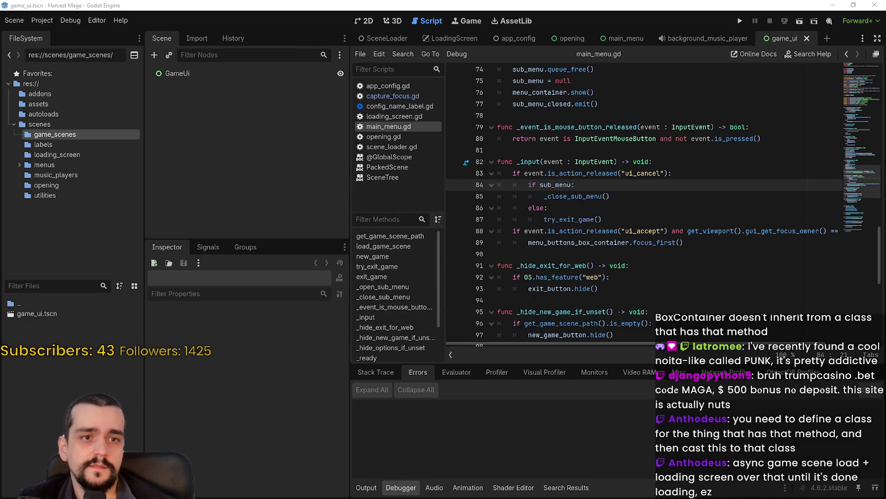
Add a plain Node child under GameUi named PauseMenuController
{"action": "right_click", "coordinate": [198, 75]}
{"action": "left_click", "coordinate": [228, 78]}
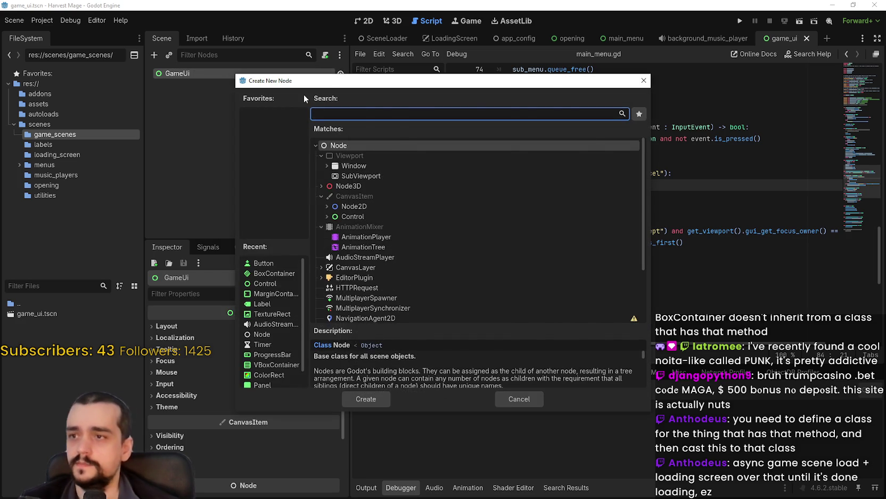
{"action": "key", "text": "Return"}
{"action": "left_click", "coordinate": [277, 81]}
{"action": "type", "text": "P"}
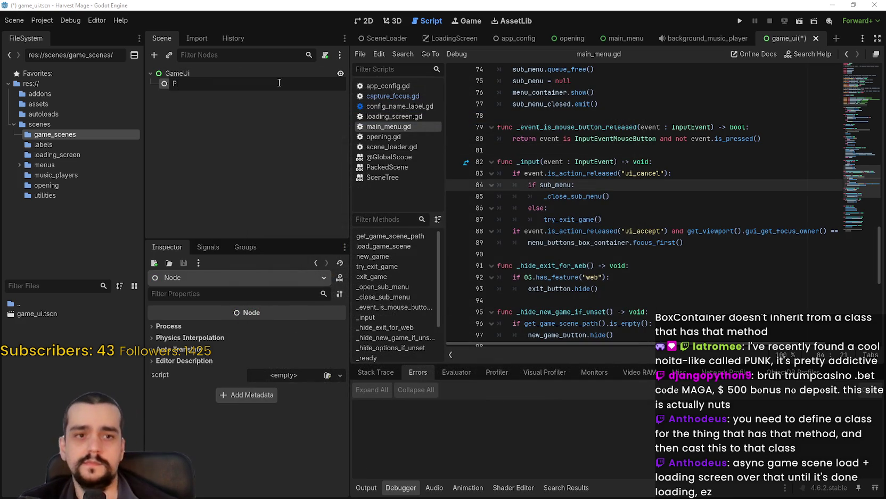
{"action": "type", "text": "auseMe"}
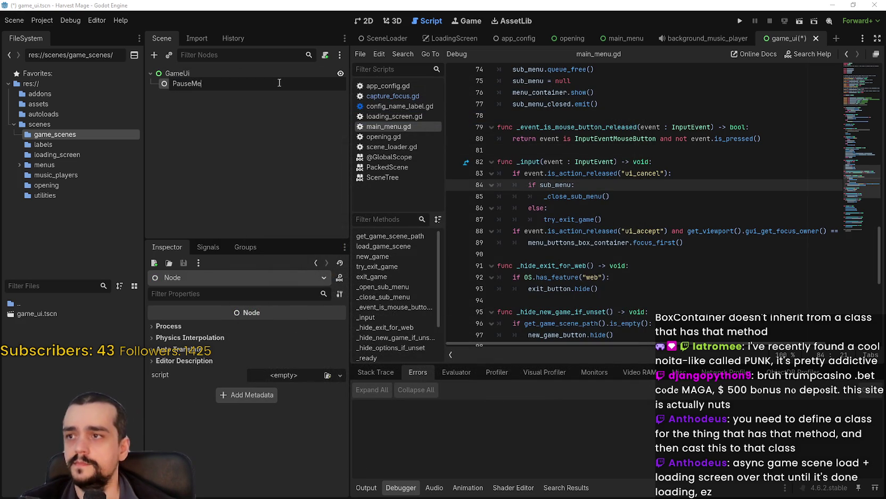
{"action": "type", "text": "nuController"}
{"action": "key", "text": "Return"}
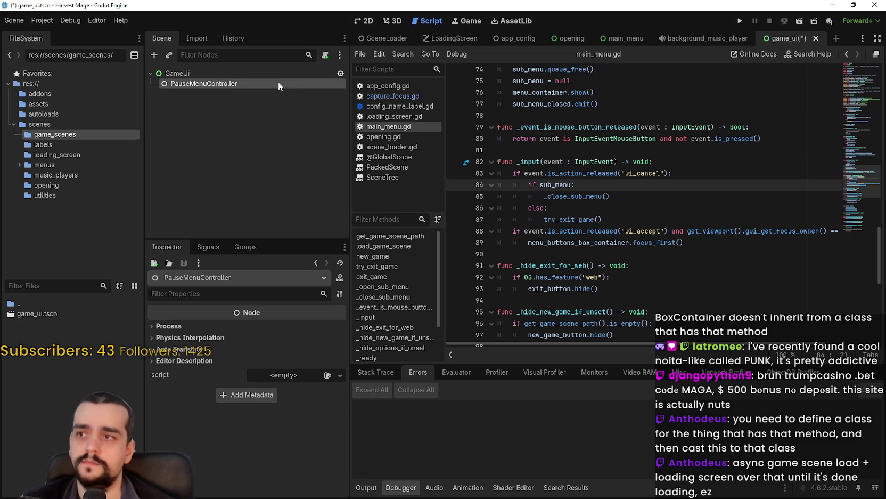
Instance the BackgroundMusicPlayer scene as a child of GameUi
{"action": "right_click", "coordinate": [260, 72]}
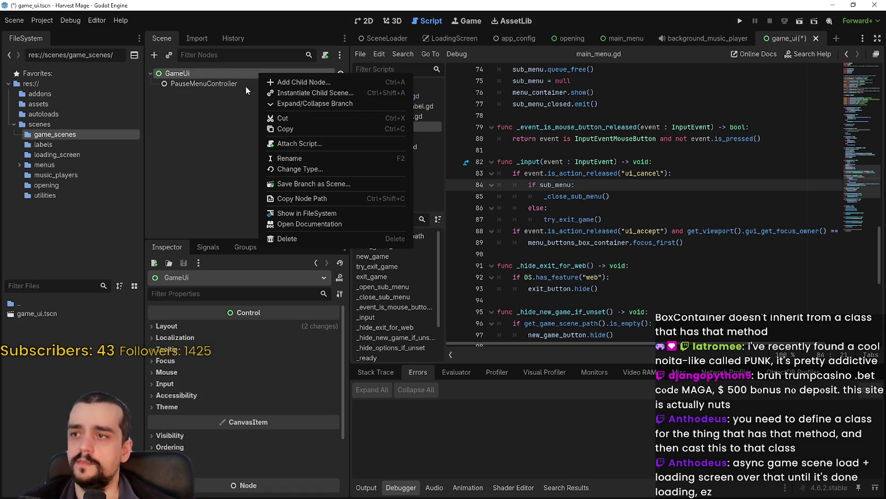
{"action": "left_click", "coordinate": [288, 92]}
{"action": "type", "text": "back"}
{"action": "key", "text": "Return"}
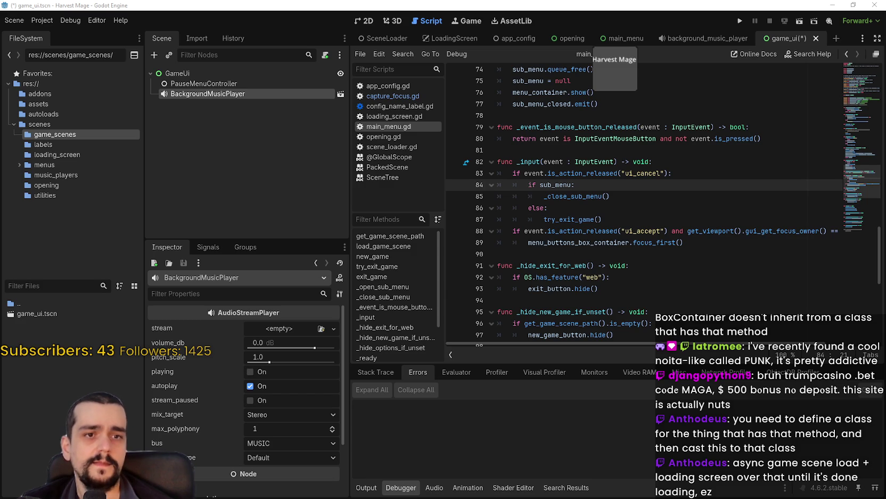
Create a third GameUi child of type Node and rename it LevelLoader
{"action": "left_click", "coordinate": [177, 73]}
{"action": "right_click", "coordinate": [179, 74]}
{"action": "left_click", "coordinate": [203, 86]}
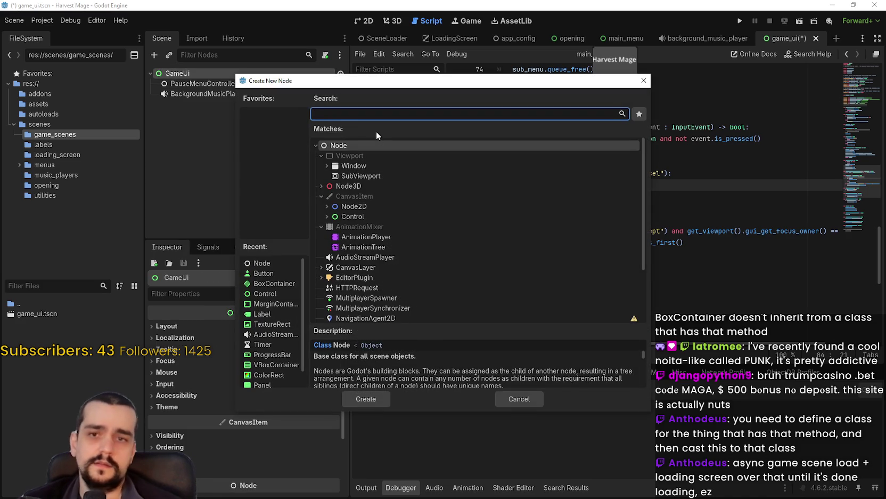
{"action": "key", "text": "Down"}
{"action": "key", "text": "Down"}
{"action": "key", "text": "Down"}
{"action": "key", "text": "Down"}
{"action": "key", "text": "Down"}
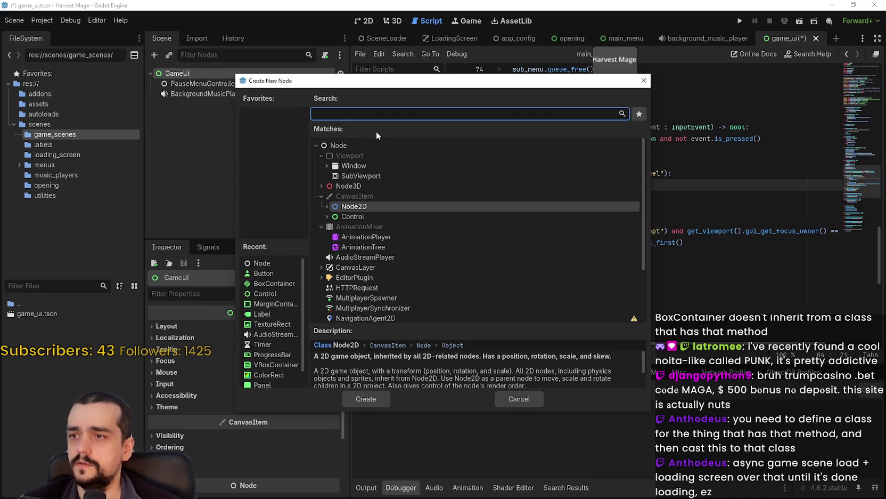
{"action": "key", "text": "Up"}
{"action": "key", "text": "Up"}
{"action": "key", "text": "Up"}
{"action": "key", "text": "Up"}
{"action": "key", "text": "Up"}
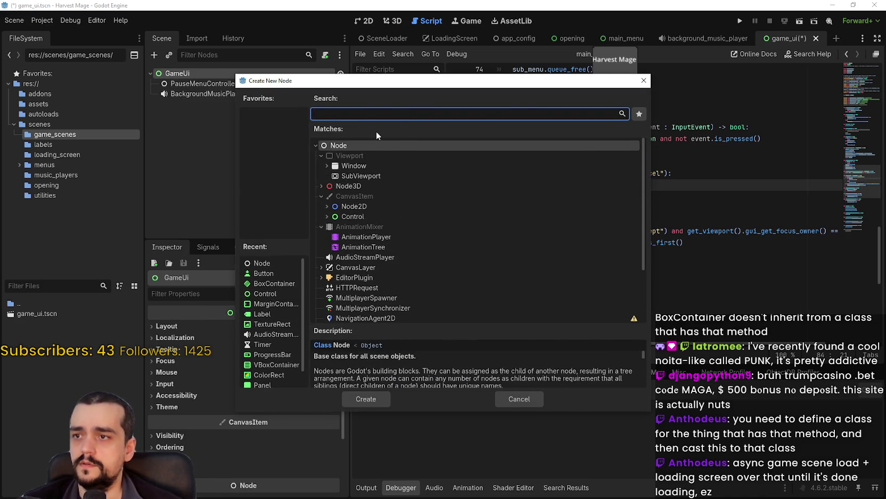
{"action": "key", "text": "Return"}
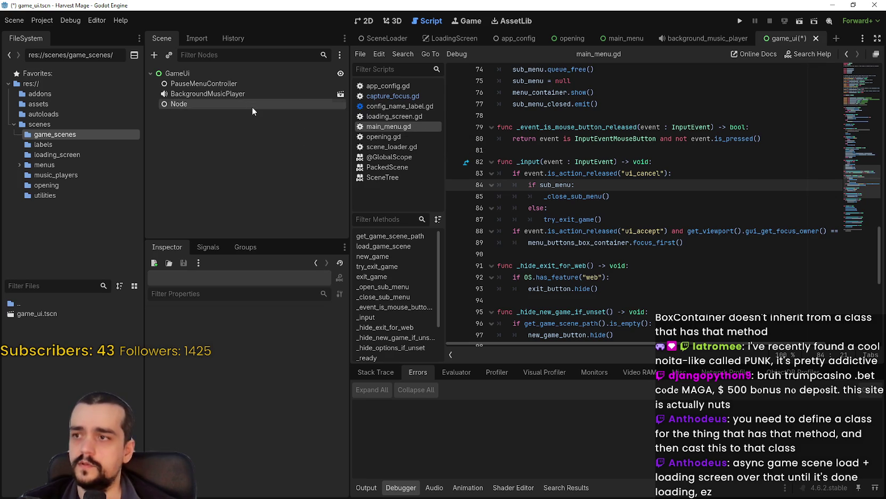
{"action": "double_click", "coordinate": [178, 105]}
{"action": "type", "text": "LevelLoader"}
{"action": "key", "text": "Return"}
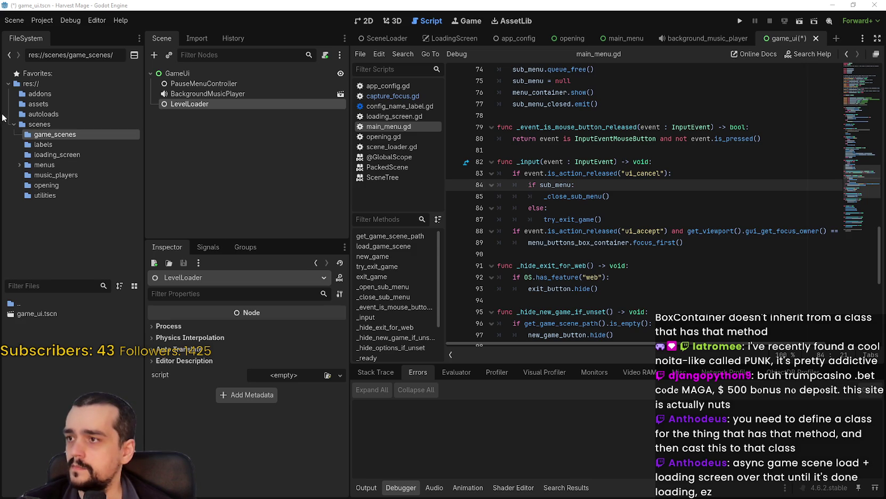
Open config_name_label.gd and capture_focus.gd from the labels and utilities folders to review them
{"action": "left_click", "coordinate": [35, 195]}
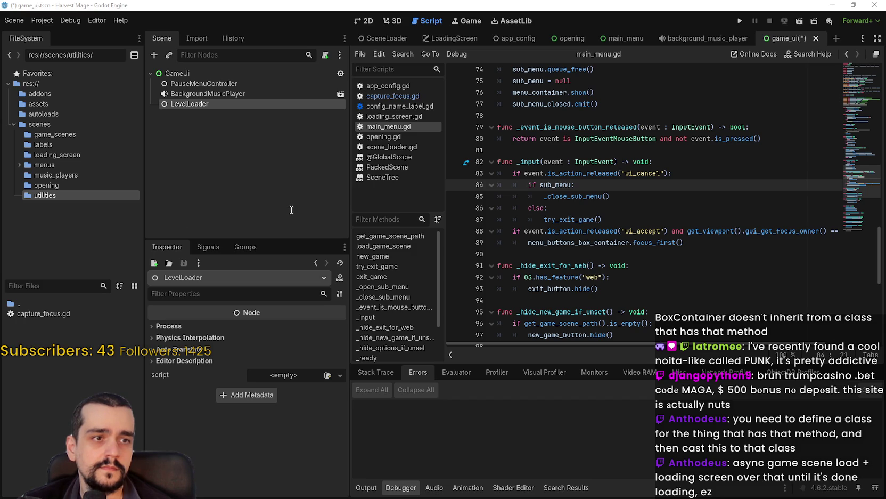
{"action": "left_click", "coordinate": [33, 145]}
{"action": "double_click", "coordinate": [50, 312]}
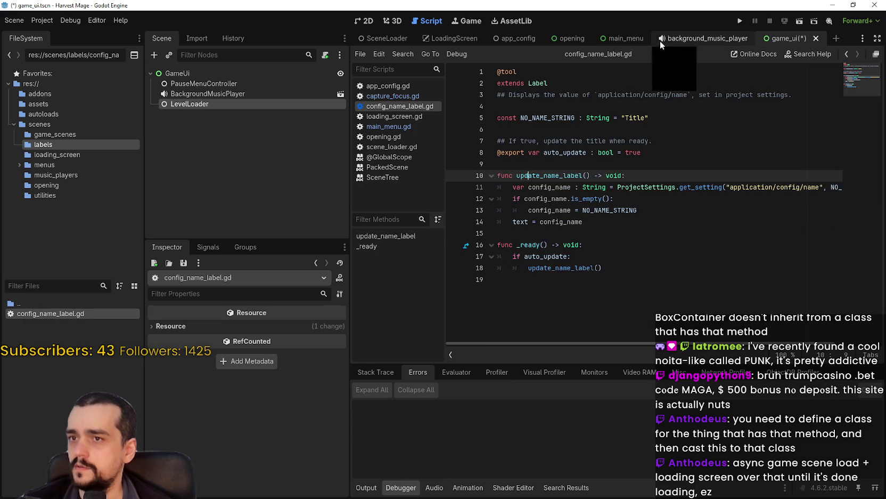
{"action": "left_click", "coordinate": [45, 196]}
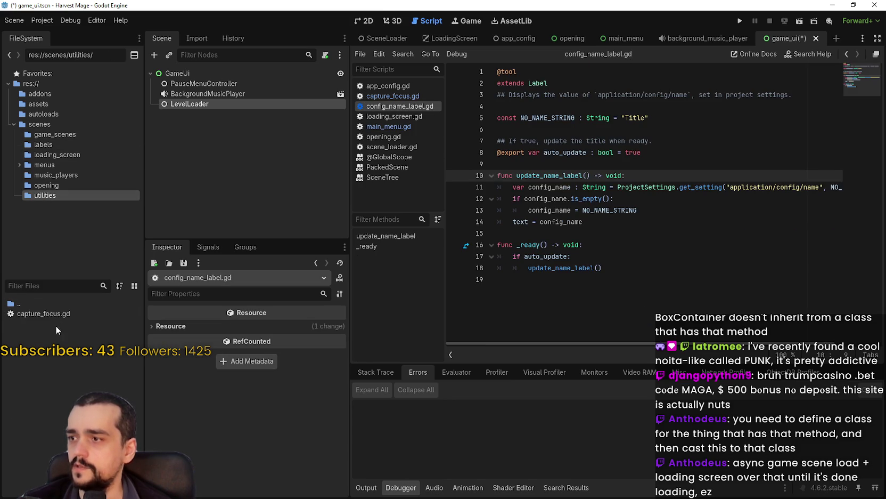
{"action": "double_click", "coordinate": [55, 317]}
Rename the labels folder under scenes to tools
{"action": "left_click", "coordinate": [40, 146]}
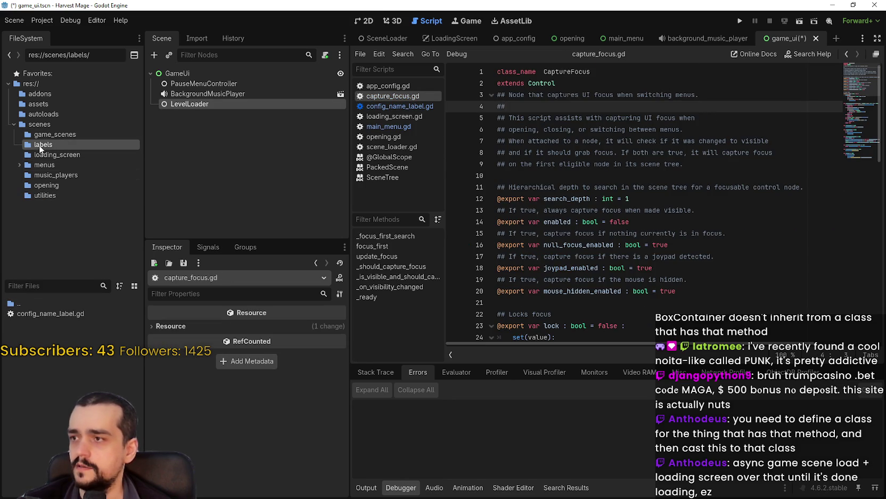
{"action": "right_click", "coordinate": [43, 145]}
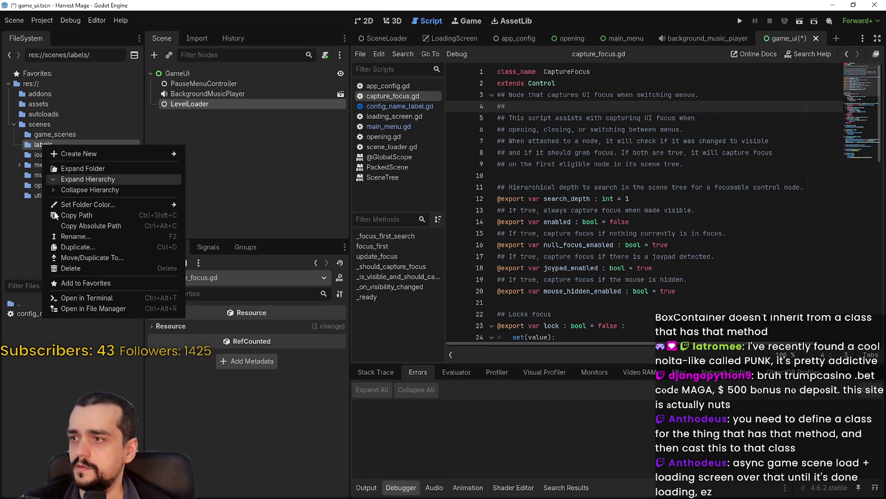
{"action": "left_click", "coordinate": [89, 237]}
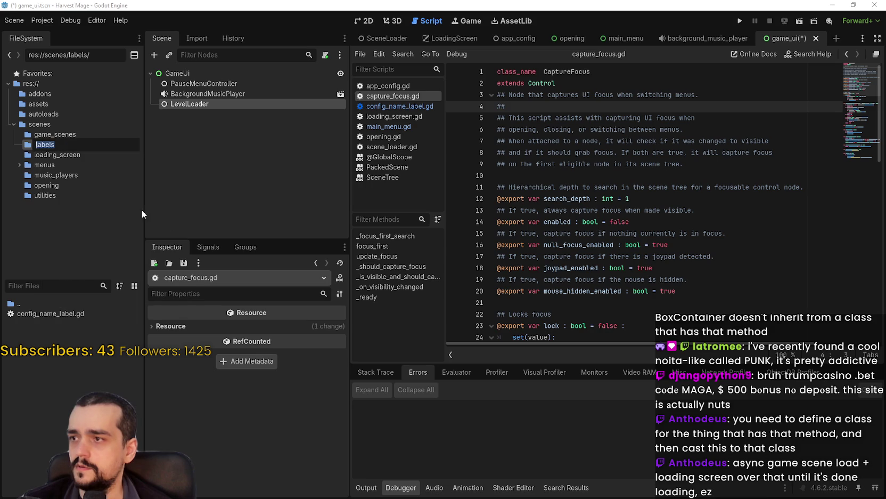
{"action": "type", "text": "tools"}
{"action": "key", "text": "Return"}
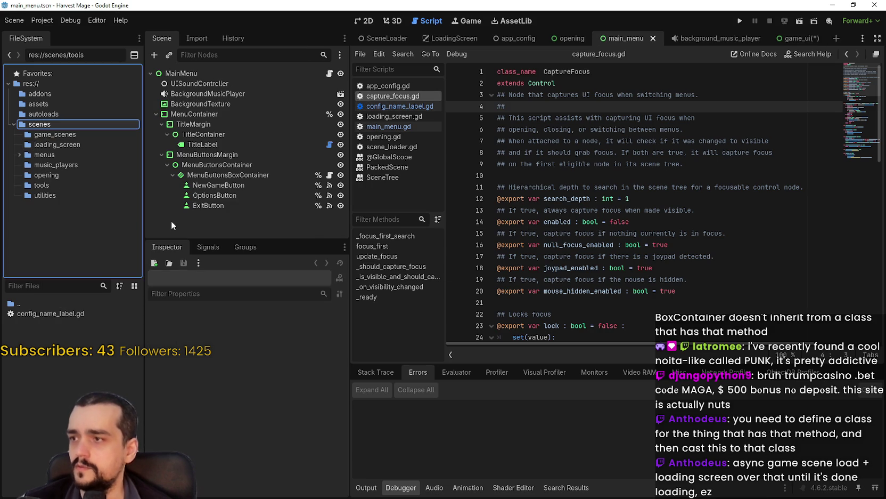
{"action": "left_click", "coordinate": [40, 185]}
Create a Node script named level_loader.gd in the tools folder with New Script
{"action": "right_click", "coordinate": [79, 333]}
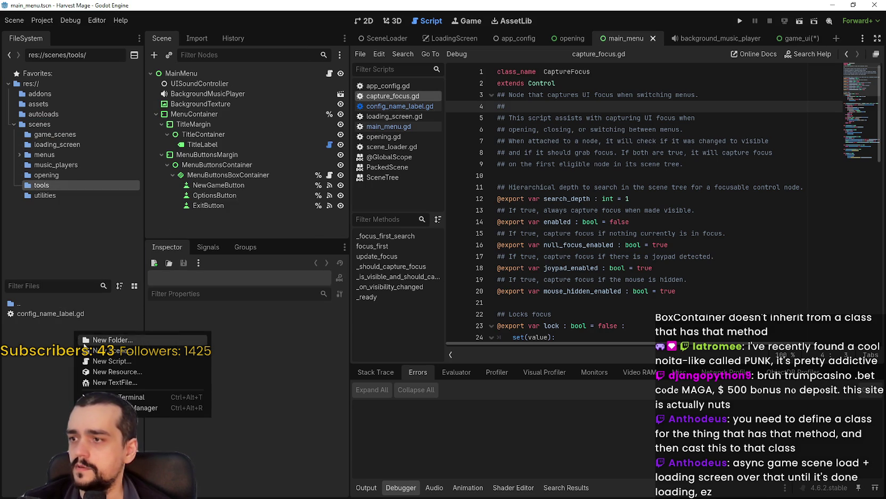
{"action": "left_click", "coordinate": [128, 363]}
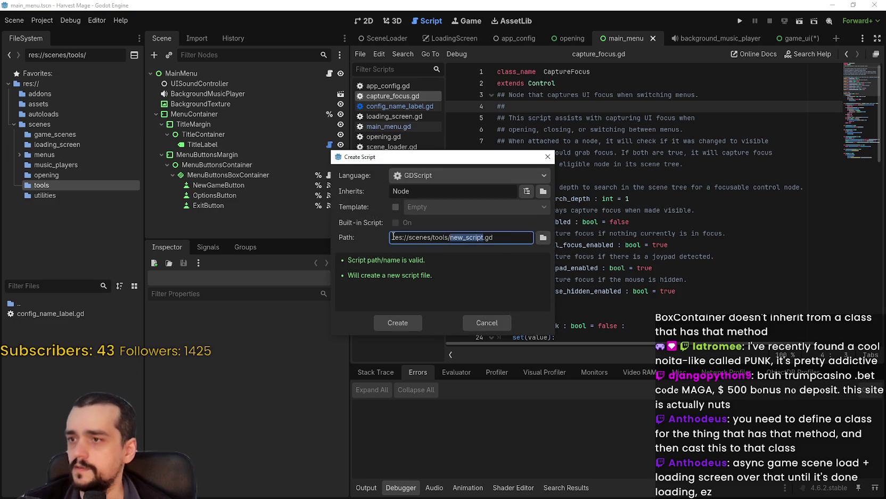
{"action": "type", "text": "level_loader"}
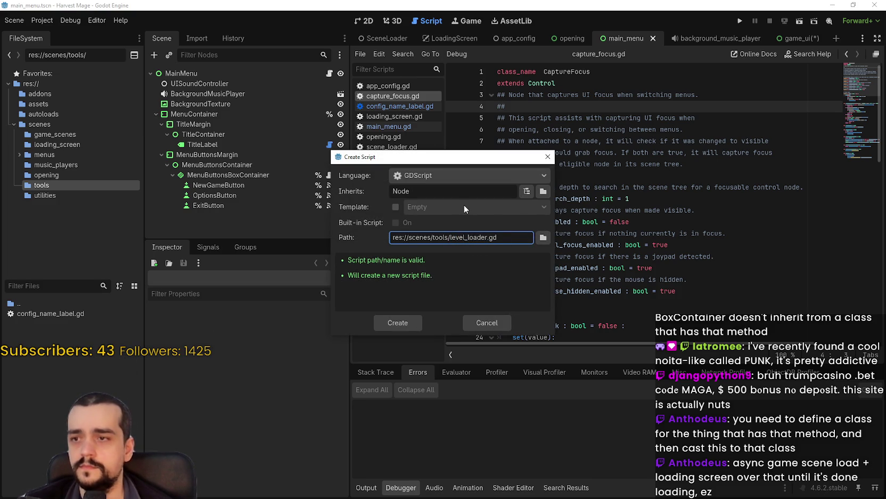
{"action": "left_click", "coordinate": [397, 322]}
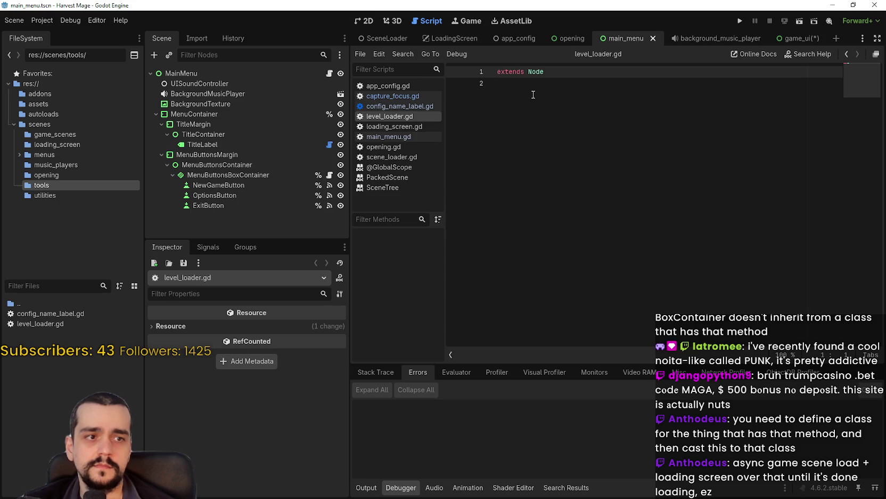
Add class_name LevelLoader on a new line above extends Node
{"action": "key", "text": "Up"}
{"action": "key", "text": "Return"}
{"action": "key", "text": "Up"}
{"action": "type", "text": "class"}
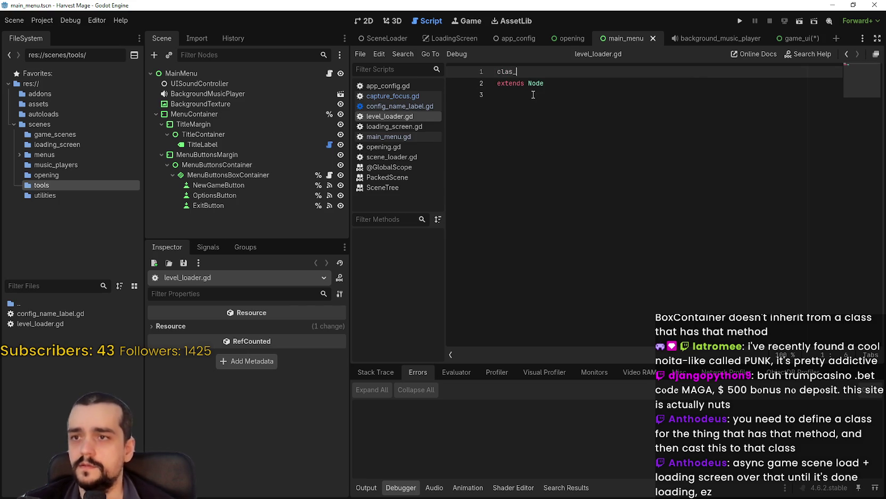
{"action": "type", "text": "_name LevelLoader"}
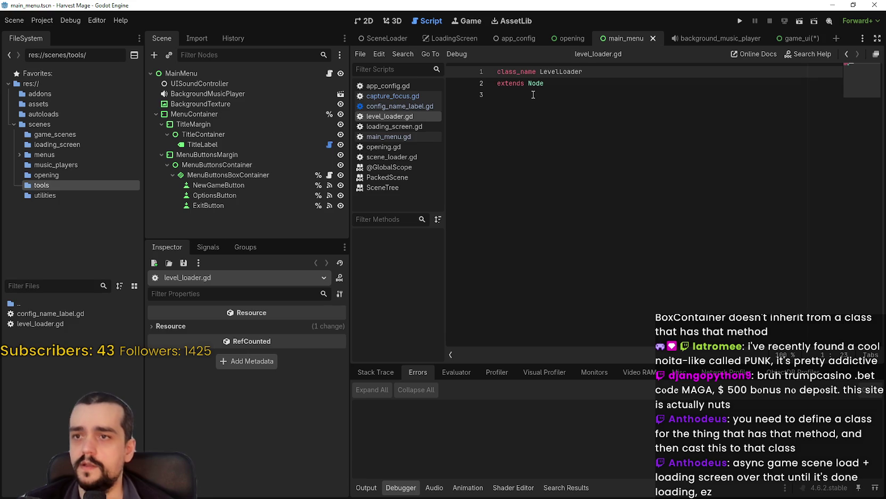
{"action": "key", "text": "Left"}
{"action": "key", "text": "Left"}
{"action": "key", "text": "Left"}
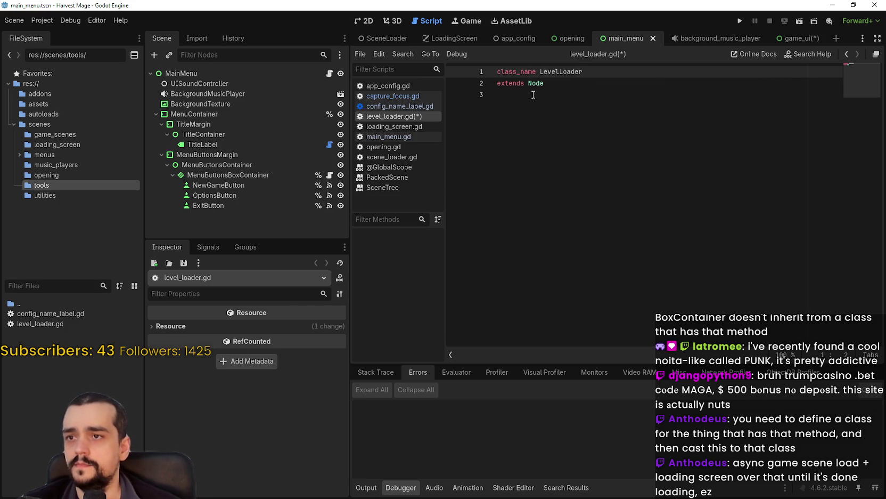
{"action": "key", "text": "Home"}
{"action": "key", "text": "Return"}
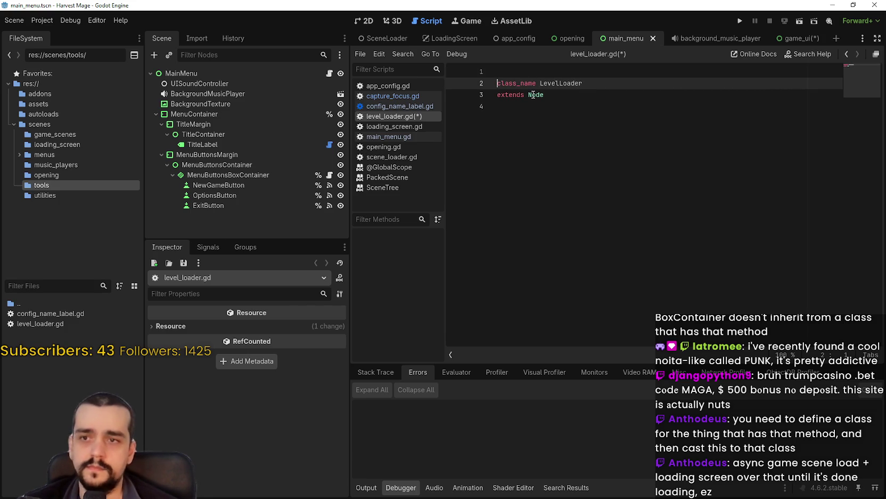
{"action": "key", "text": "Up"}
{"action": "type", "text": "tool"}
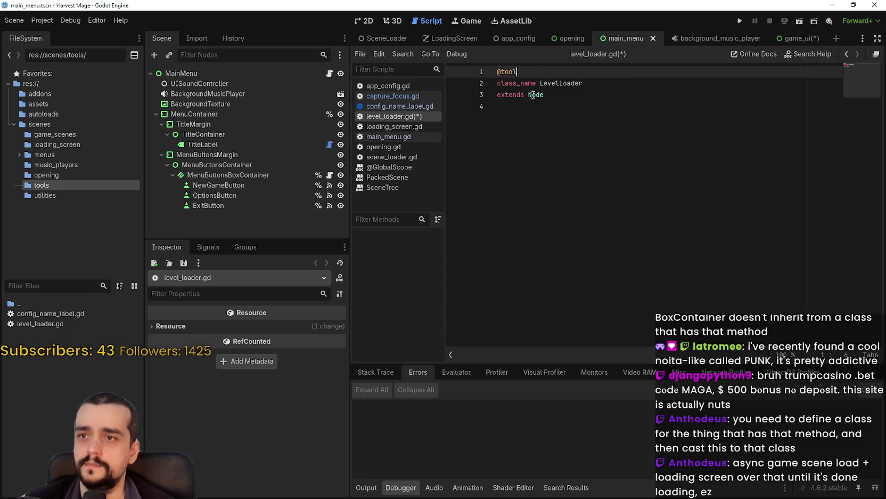
{"action": "left_click", "coordinate": [596, 96]}
{"action": "key", "text": "ctrl+s"}
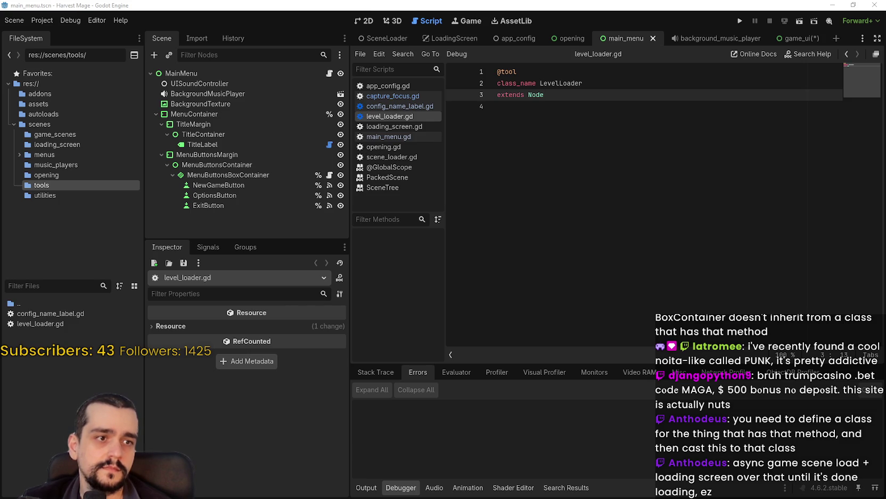
{"action": "type", "text": "## Loads scenes into a container.  signal level_load_started signal level_loaded signal level_ready  ## Container where the level instance will be added. @export var level_container : Node ## Optional reference to a loading screen in the scene. @export var level_loading_screen : LoadingScreen @export_group(\"Debugging\") @export var current_level : Node  var current_level_path : String var is_loading : bool = false  func _attach_level(level_resource : Resource): \tassert(level_container != null, \"level_container is null\") \tvar instance = level_resource.instantiate() \tlevel_container.call_deferred(\"add_child\", instance) \treturn instance  func load_level(level_path : String): \tif is_loading : return \tif is_instance_valid(current_level): \t\tcurrent_level.queue_free() \t\tawait current_level.tree_exited \t\tcurrent_level = null \tcurrent_level_path = level_path \tis_loading = true \tSceneLoader.load_scene(current_level_path, true) \tif level_loading_screen: \t\tlevel_loading_screen.reset() \tlevel_load_started.emit() \tawait SceneLoader.scene_loaded \tis_loading = false \tcurrent_level = _attach_level(SceneLoader.get_resource()) \tif level_loading_screen: \t\tlevel_loading_screen.close() \tlevel_loaded.emit() \tawait current_level.ready \tlevel_ready.emit()"}
Read the script description, the three level signals and the level container comment
{"action": "scroll", "coordinate": [632, 151], "scroll_direction": "up", "scroll_amount": 6}
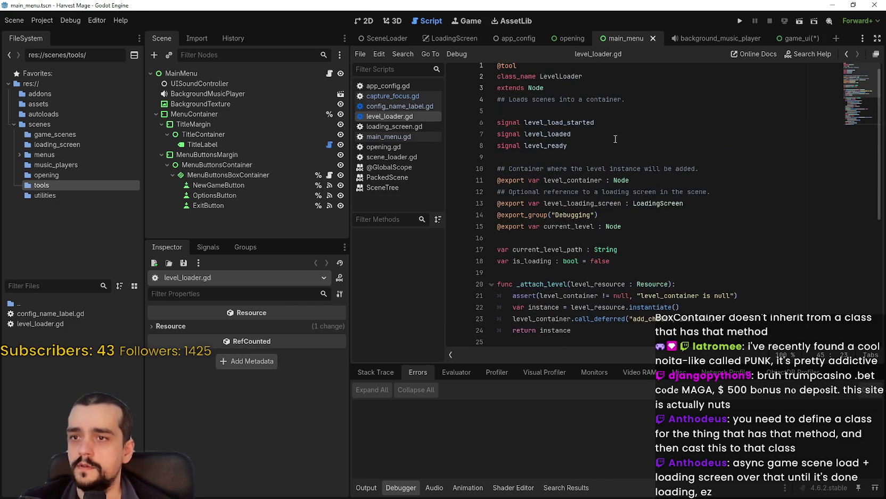
{"action": "left_click", "coordinate": [613, 124]}
{"action": "left_click", "coordinate": [605, 118]}
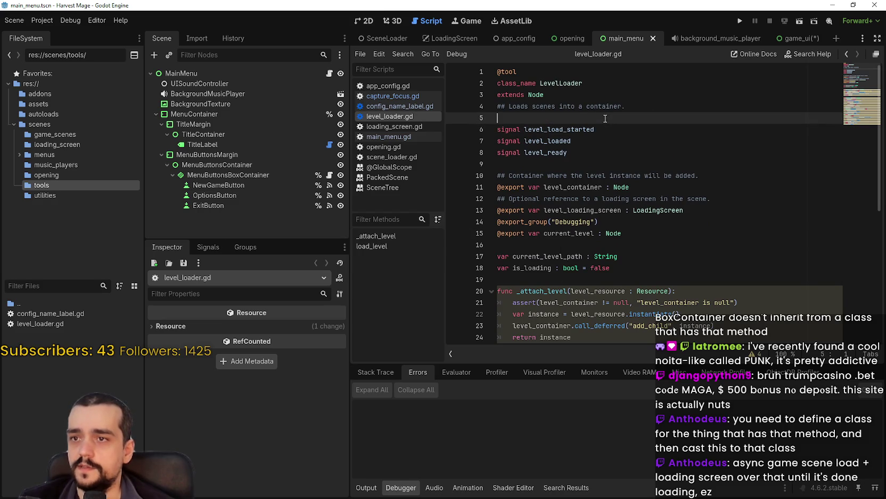
{"action": "double_click", "coordinate": [607, 105]}
{"action": "left_click_drag", "start_coordinate": [607, 106], "coordinate": [513, 102]}
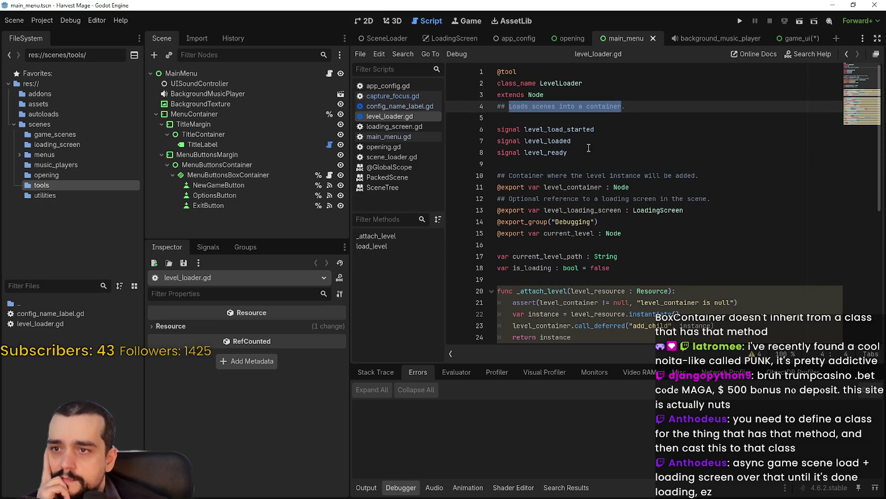
{"action": "double_click", "coordinate": [570, 129]}
{"action": "double_click", "coordinate": [568, 142]}
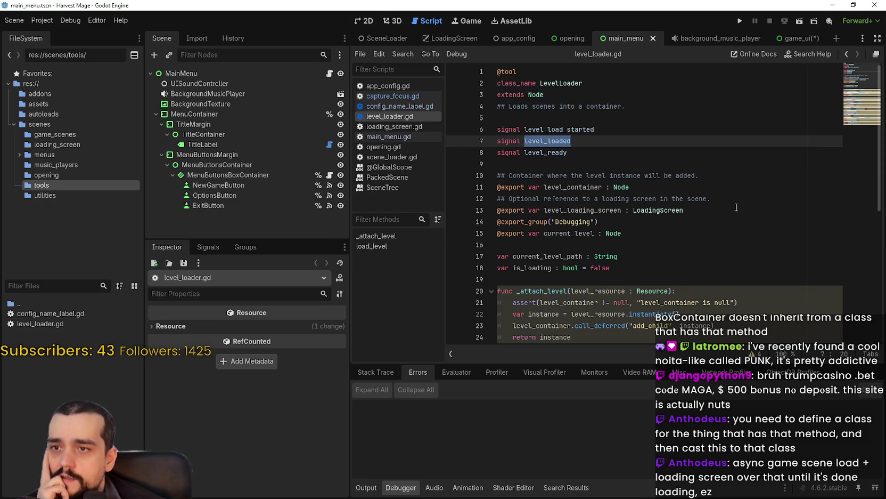
{"action": "double_click", "coordinate": [556, 153]}
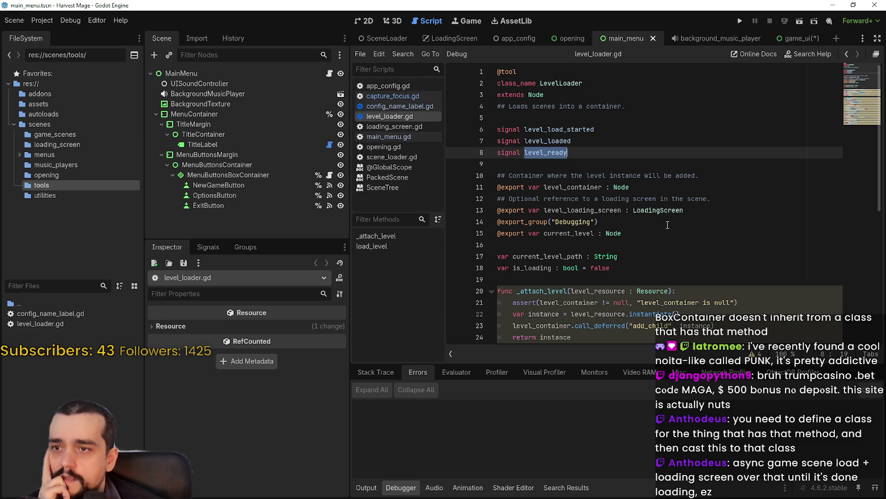
{"action": "mouse_move", "coordinate": [564, 176]}
{"action": "left_mouse_down"}
{"action": "mouse_move", "coordinate": [498, 176]}
{"action": "mouse_move", "coordinate": [708, 176]}
{"action": "mouse_move", "coordinate": [725, 200]}
{"action": "mouse_move", "coordinate": [526, 196]}
{"action": "left_mouse_up"}
{"action": "left_click", "coordinate": [704, 210]}
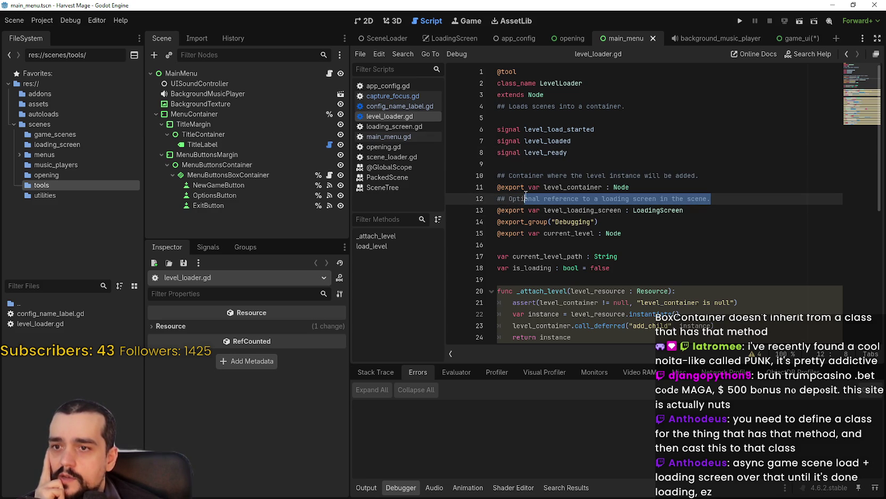
Review the _attach_level function, including its assert line and instantiate call
{"action": "scroll", "coordinate": [593, 201], "scroll_direction": "down", "scroll_amount": 1}
{"action": "left_click", "coordinate": [649, 200]}
{"action": "scroll", "coordinate": [649, 202], "scroll_direction": "down", "scroll_amount": 2}
{"action": "left_click", "coordinate": [541, 176]}
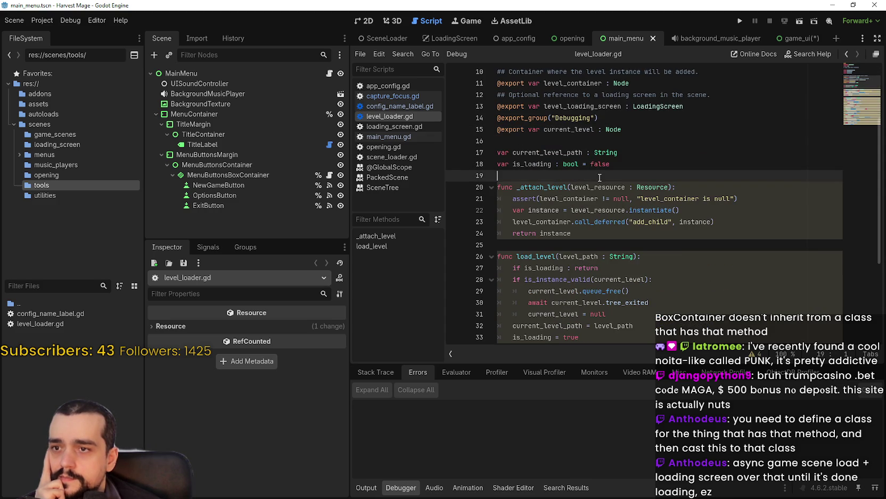
{"action": "double_click", "coordinate": [540, 188]}
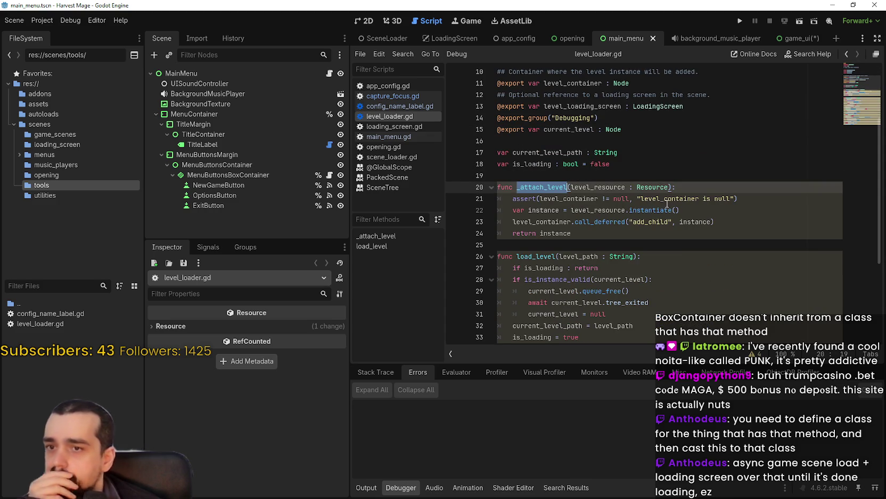
{"action": "left_click_drag", "start_coordinate": [738, 198], "coordinate": [490, 197]}
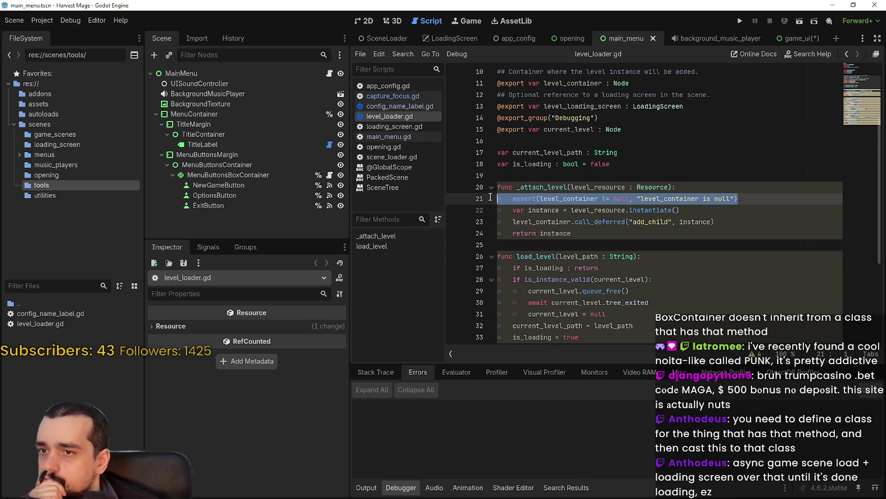
{"action": "mouse_move", "coordinate": [665, 226]}
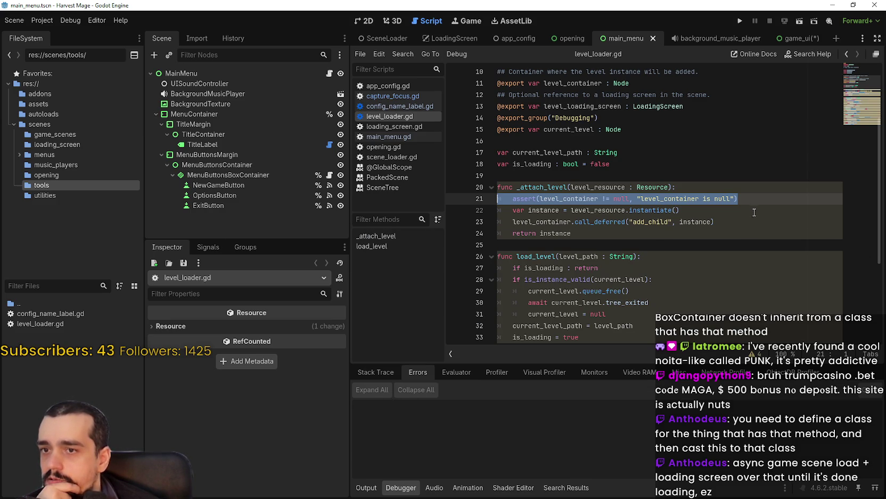
{"action": "left_click", "coordinate": [754, 212]}
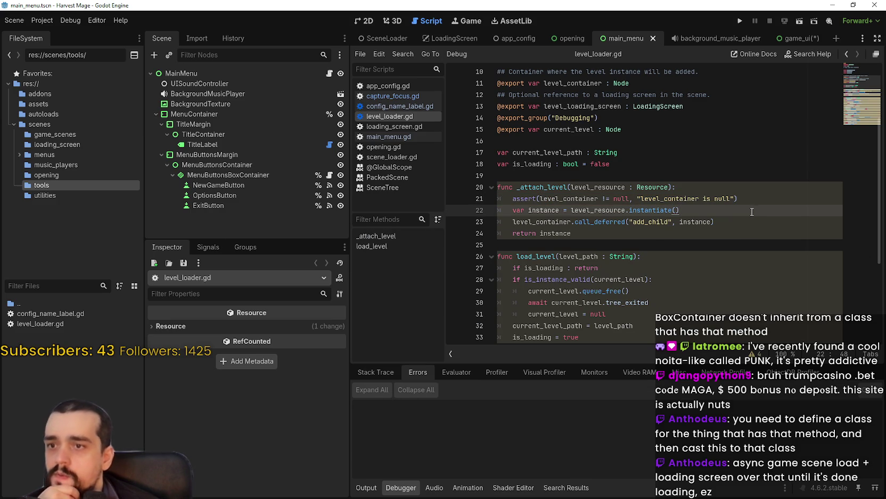
{"action": "left_click", "coordinate": [667, 179]}
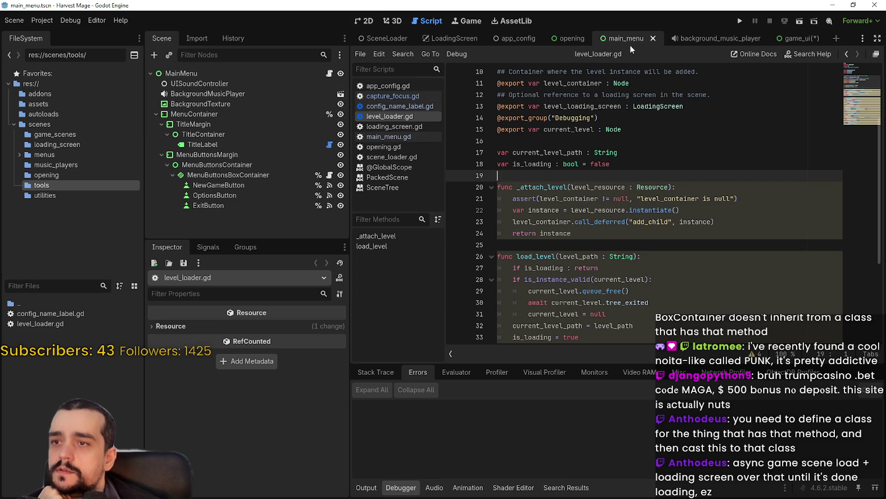
{"action": "scroll", "coordinate": [639, 199], "scroll_direction": "down", "scroll_amount": 2}
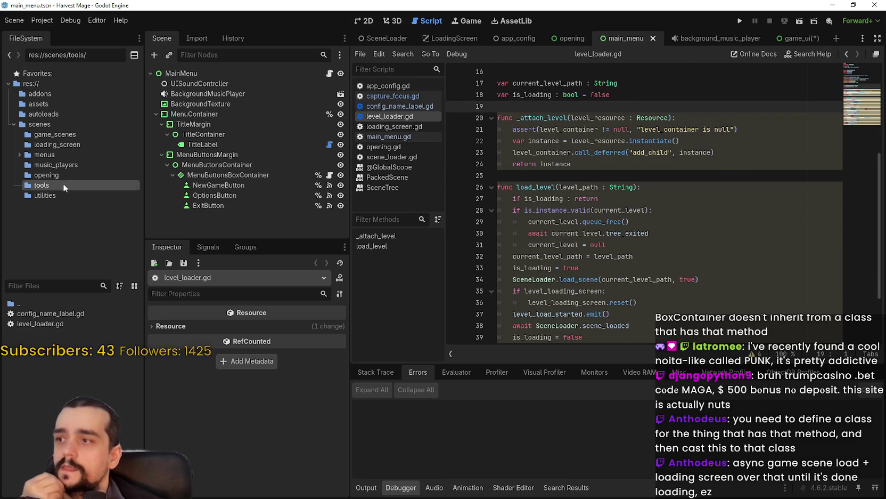
Select the LevelLoader node in game_ui and remove a wrongly attached scene_loader.gd
{"action": "left_click", "coordinate": [788, 38]}
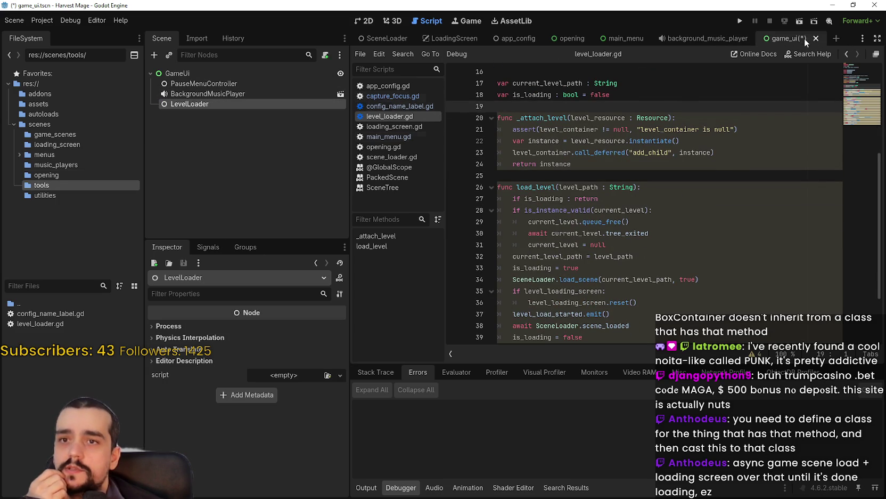
{"action": "left_click", "coordinate": [279, 73]}
{"action": "left_click", "coordinate": [259, 104]}
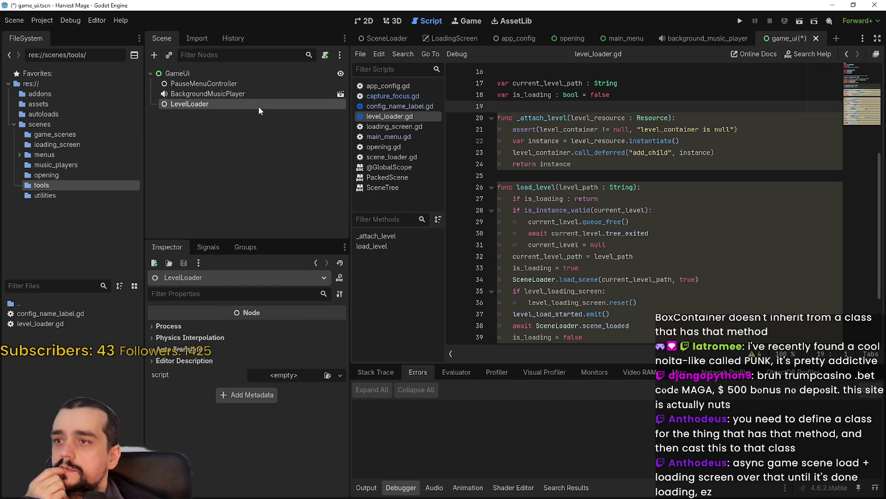
{"action": "left_click", "coordinate": [278, 375]}
{"action": "left_click", "coordinate": [294, 406]}
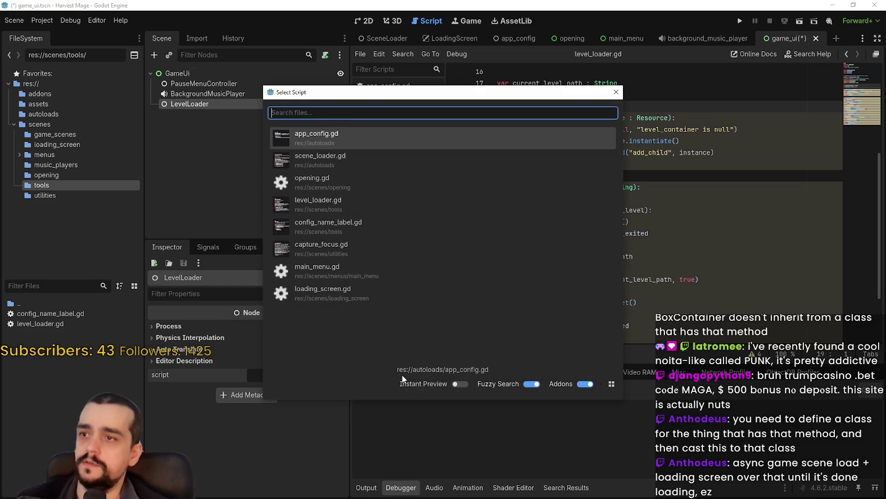
{"action": "key", "text": "Down"}
{"action": "key", "text": "Return"}
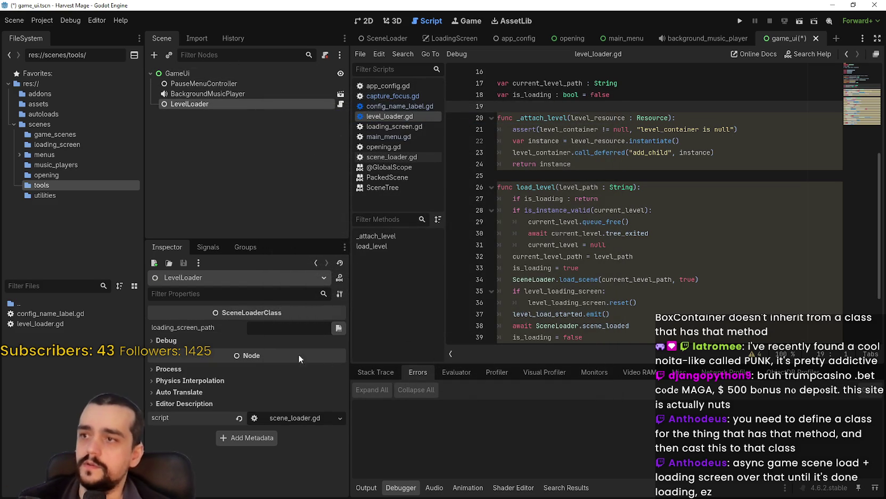
{"action": "left_click", "coordinate": [238, 418]}
Attach level_loader.gd to LevelLoader through Quick Load and save game_ui.tscn
{"action": "left_click", "coordinate": [281, 377]}
{"action": "left_click", "coordinate": [311, 404]}
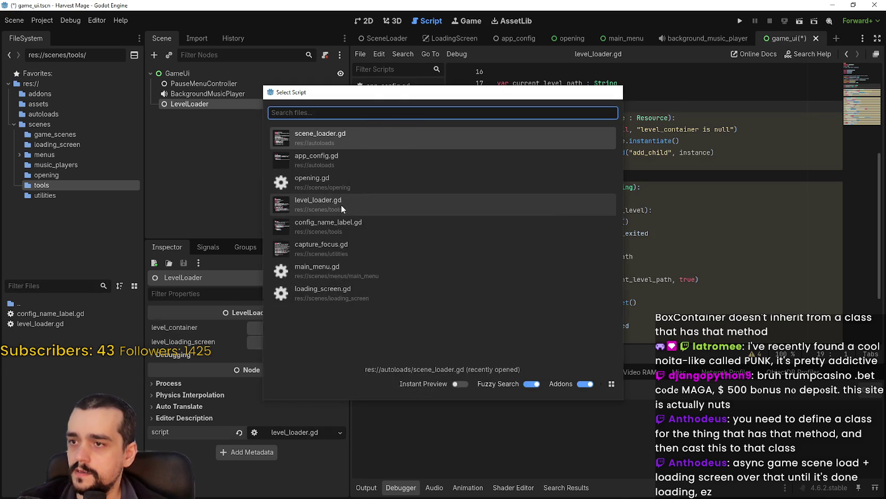
{"action": "left_click", "coordinate": [298, 199]}
{"action": "key", "text": "ctrl+s"}
{"action": "left_click", "coordinate": [680, 141]}
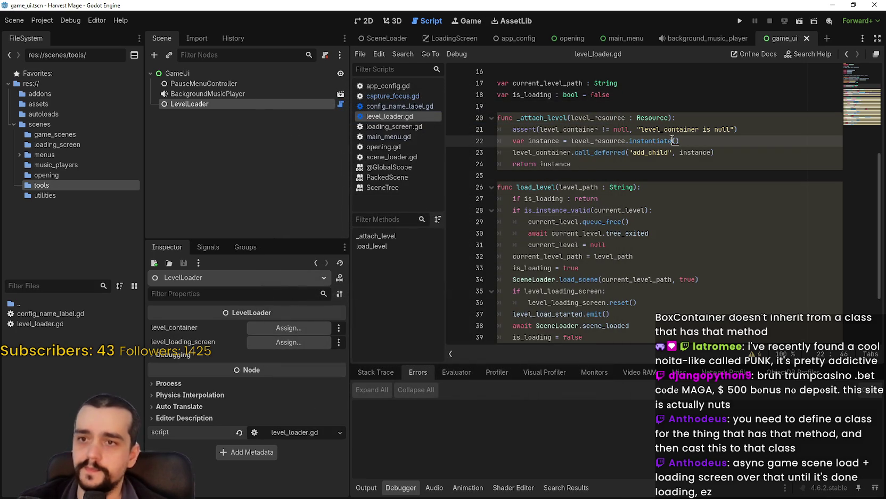
{"action": "scroll", "coordinate": [695, 154], "scroll_direction": "up", "scroll_amount": 3}
Add a return arrow (->) after the _attach_level parameters on line 20
{"action": "left_click", "coordinate": [697, 220]}
{"action": "key", "text": "Left"}
{"action": "double_click", "coordinate": [560, 267]}
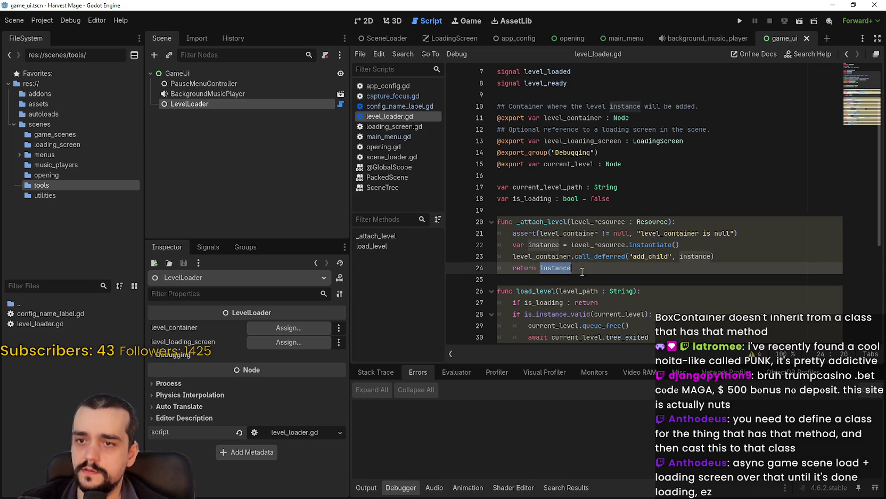
{"action": "mouse_move", "coordinate": [558, 268]}
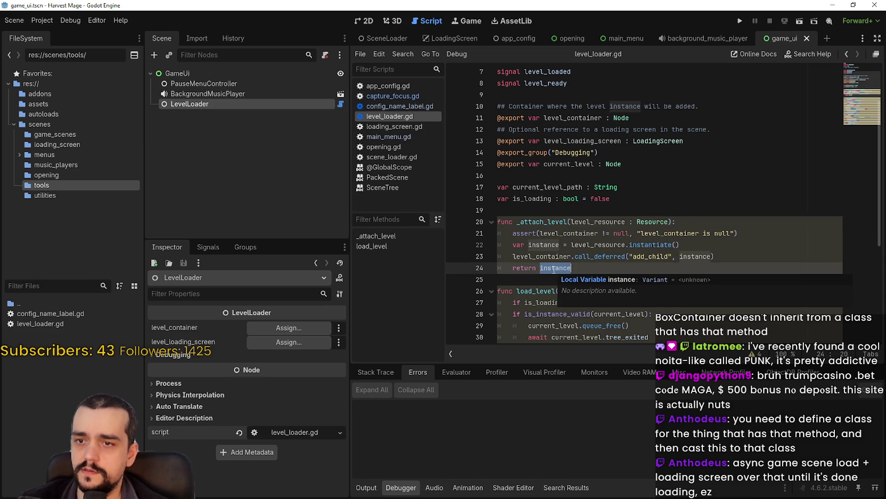
{"action": "mouse_move", "coordinate": [595, 268]}
{"action": "left_mouse_down"}
{"action": "mouse_move", "coordinate": [503, 222]}
{"action": "mouse_move", "coordinate": [653, 222]}
{"action": "left_mouse_up"}
{"action": "left_click", "coordinate": [674, 222]}
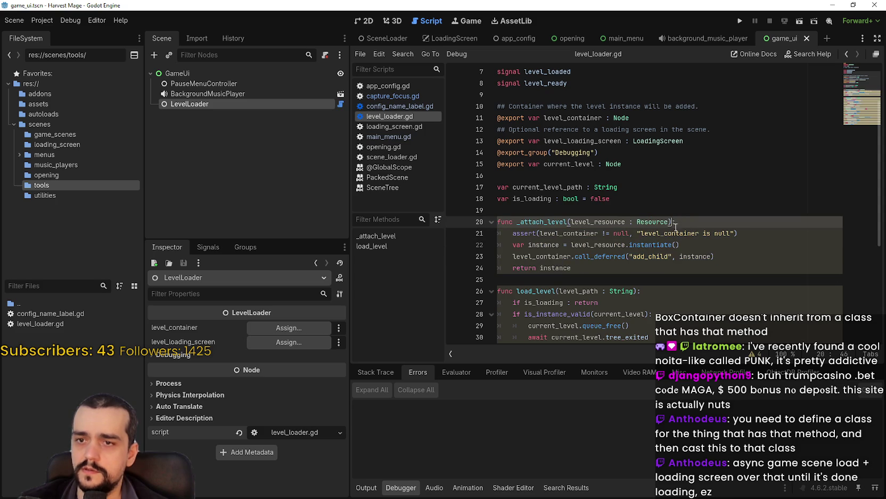
{"action": "type", "text": ">"}
{"action": "key", "text": "BackSpace"}
{"action": "type", "text": "->"}
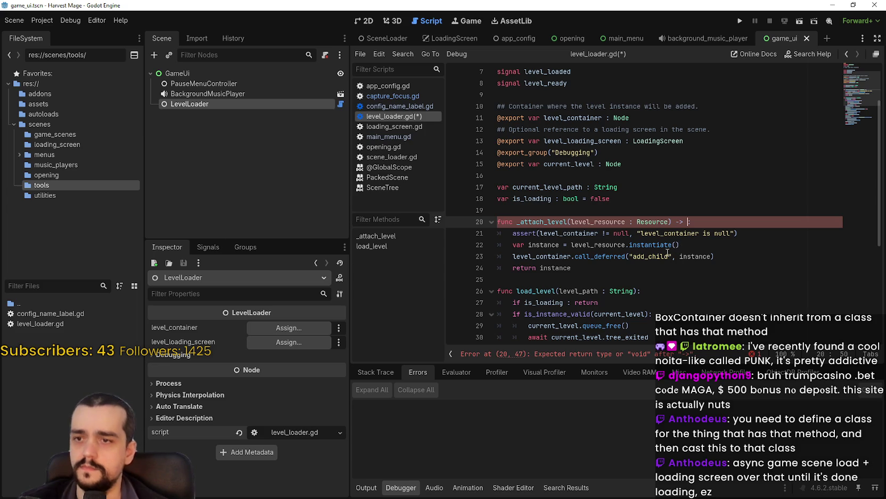
Type the instance variable on line 22 as Resource
{"action": "left_click", "coordinate": [554, 245]}
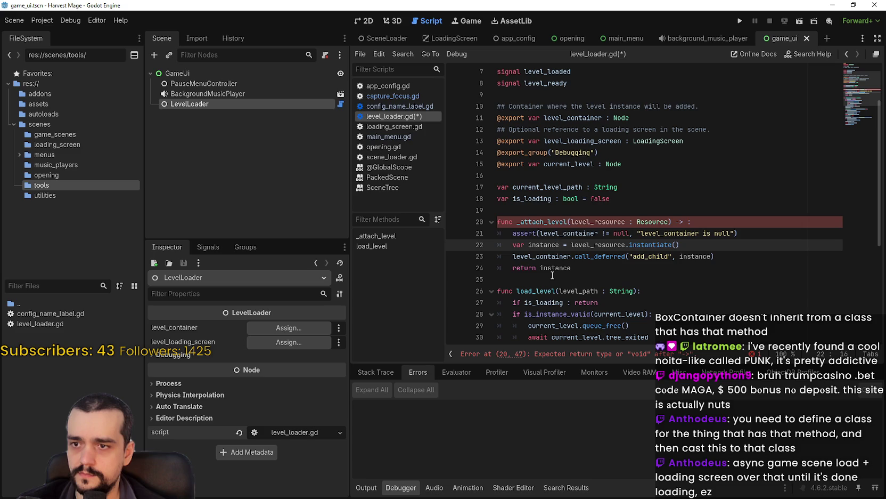
{"action": "double_click", "coordinate": [555, 268]}
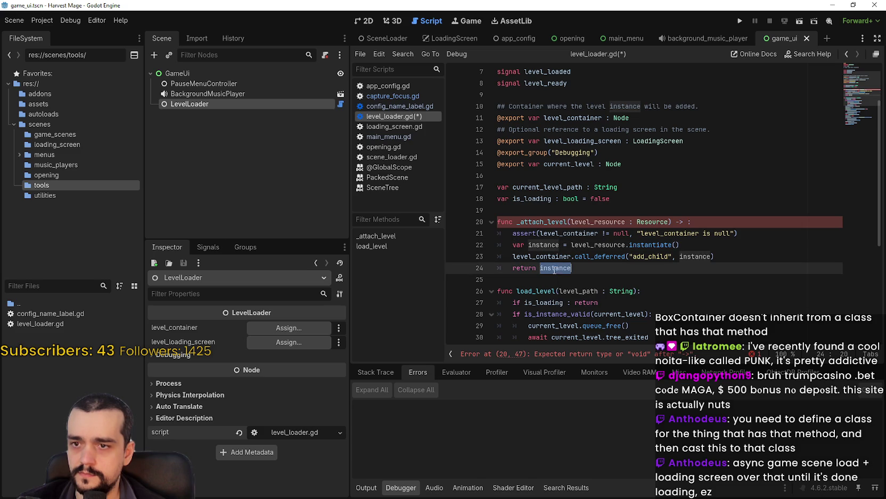
{"action": "left_click", "coordinate": [559, 245]}
{"action": "type", "text": ": Resource"}
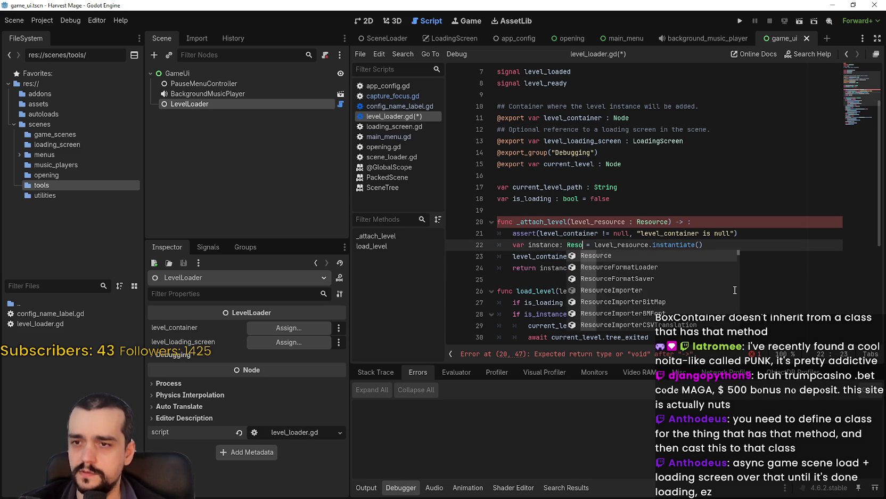
{"action": "left_click", "coordinate": [722, 222]}
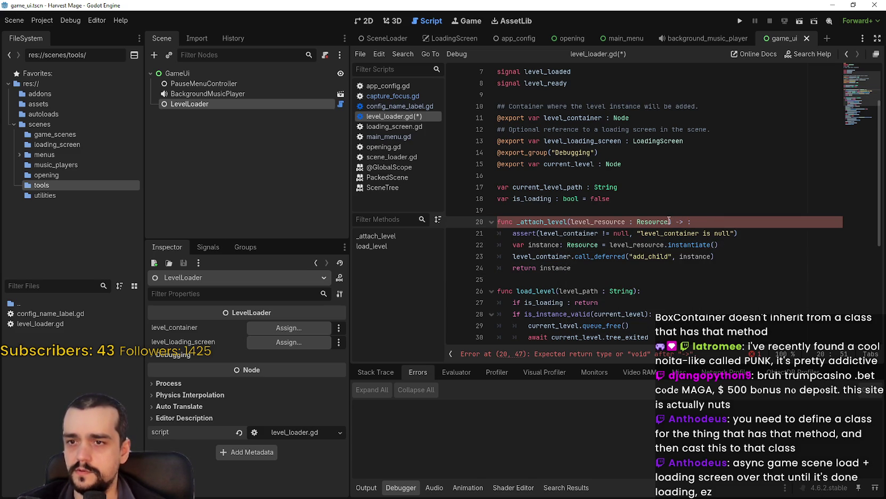
{"action": "double_click", "coordinate": [598, 220]}
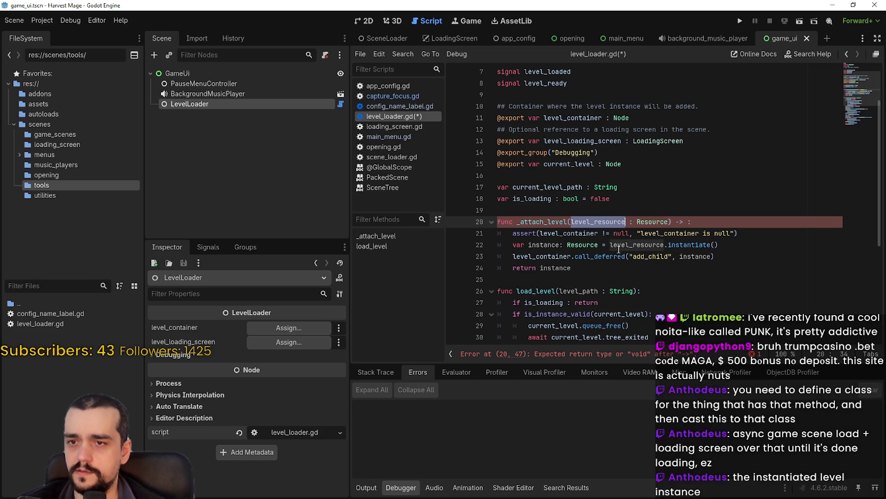
{"action": "double_click", "coordinate": [550, 243]}
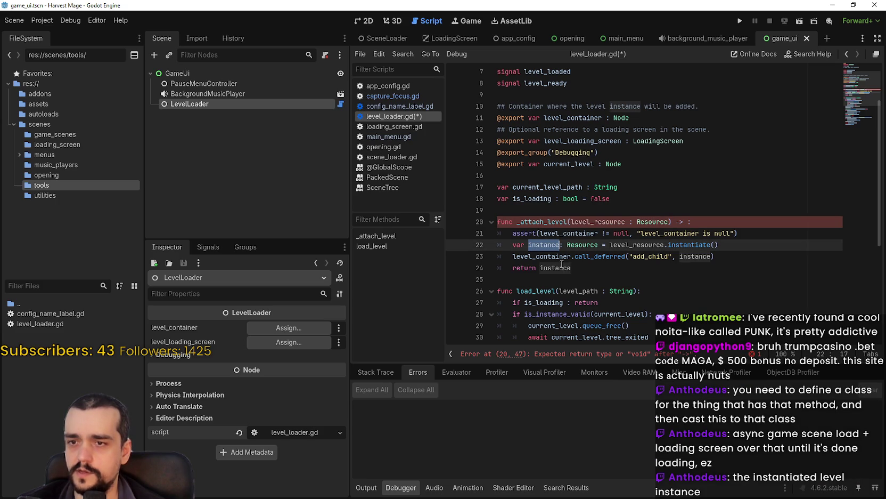
Complete the _attach_level return type as PackedScene
{"action": "left_click", "coordinate": [656, 222]}
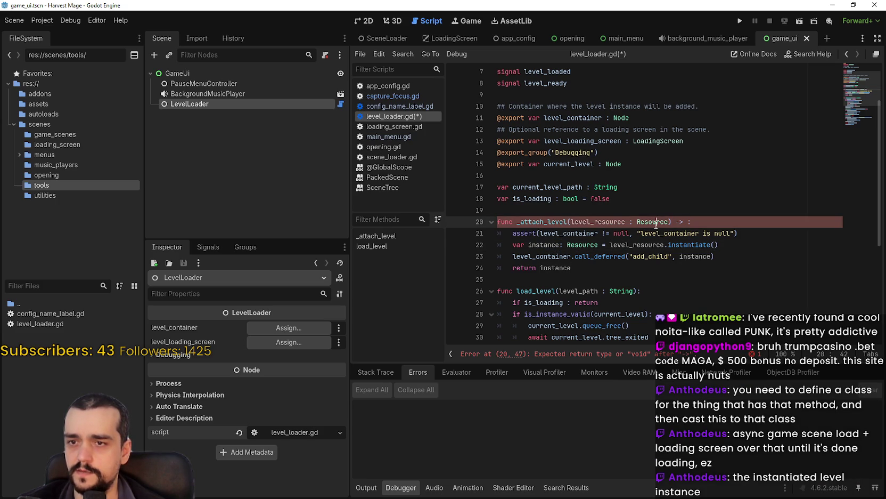
{"action": "left_click", "coordinate": [688, 222]}
{"action": "type", "text": "Pack"}
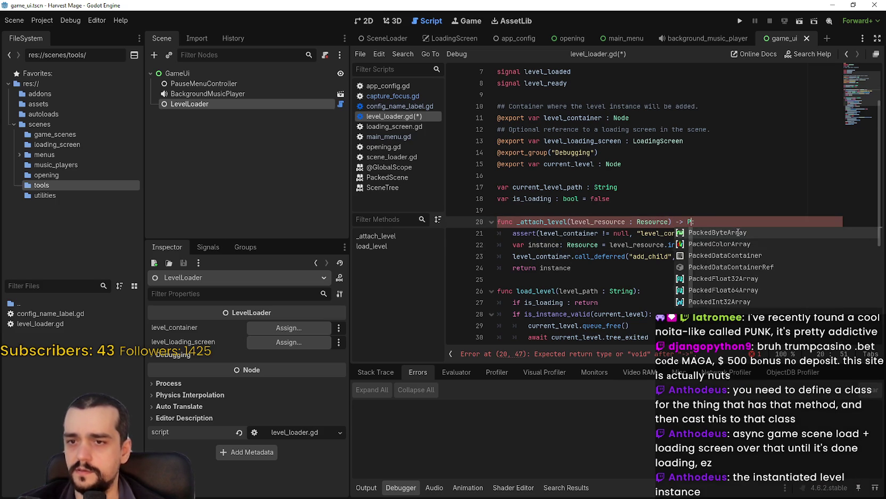
{"action": "type", "text": "edS"}
{"action": "key", "text": "Return"}
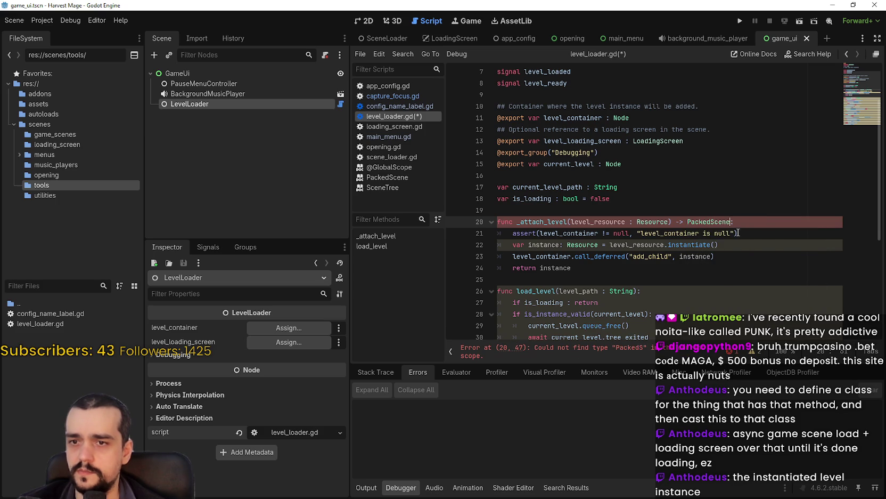
{"action": "left_click", "coordinate": [654, 277]}
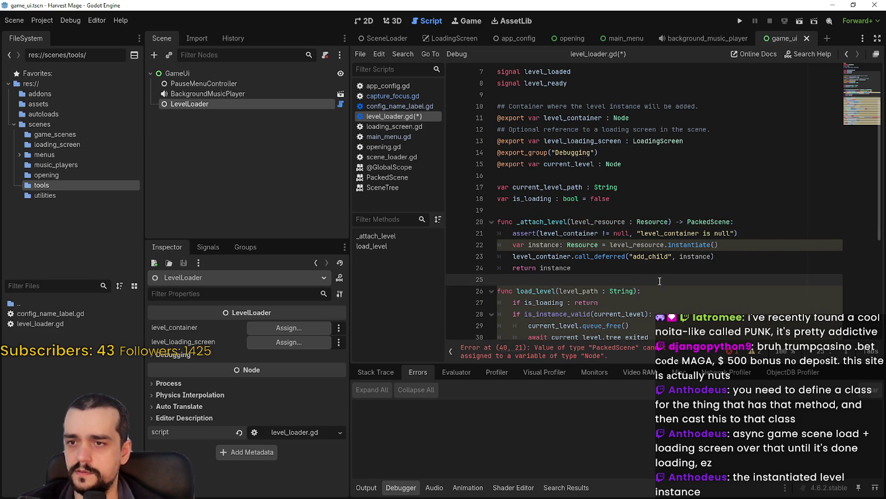
Retype the instance variable on line 22 as PackedScene via autocomplete
{"action": "mouse_move", "coordinate": [663, 245]}
{"action": "mouse_move", "coordinate": [719, 245]}
{"action": "left_mouse_down"}
{"action": "mouse_move", "coordinate": [738, 246]}
{"action": "mouse_move", "coordinate": [610, 245]}
{"action": "left_mouse_up"}
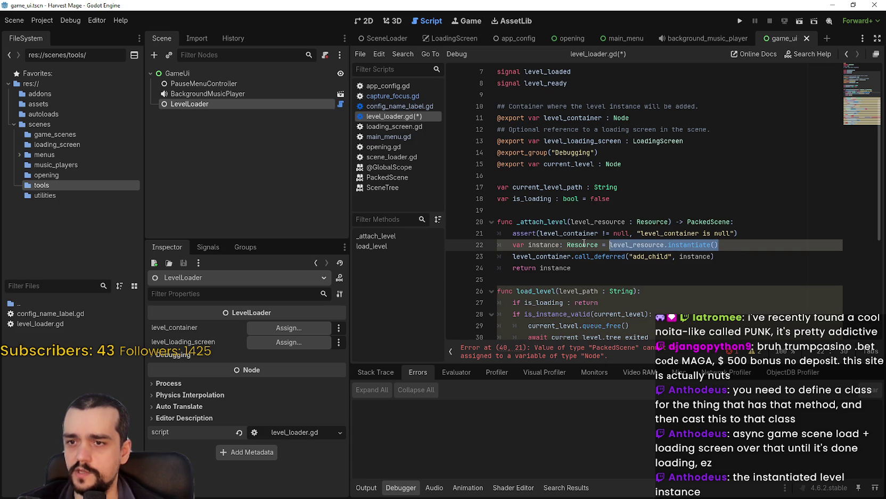
{"action": "double_click", "coordinate": [582, 245]}
{"action": "type", "text": "S"}
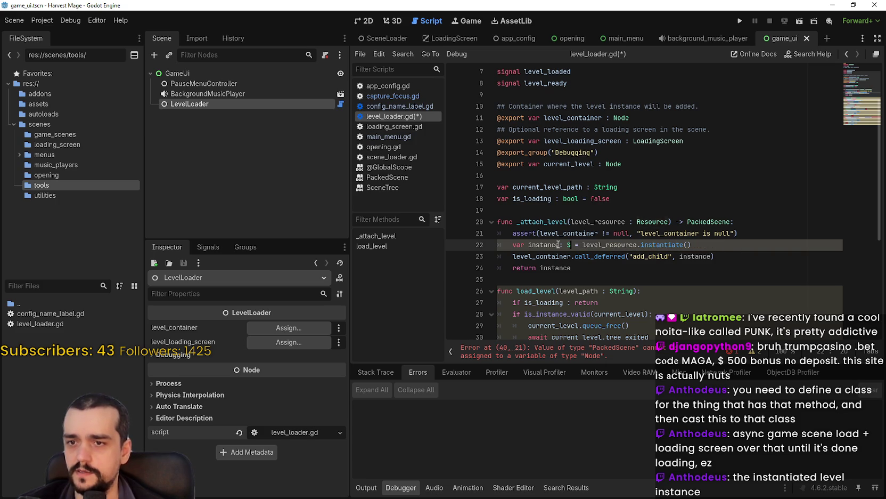
{"action": "type", "text": "cen"}
{"action": "key", "text": "BackSpace"}
{"action": "key", "text": "BackSpace"}
{"action": "key", "text": "BackSpace"}
{"action": "type", "text": "Pac"}
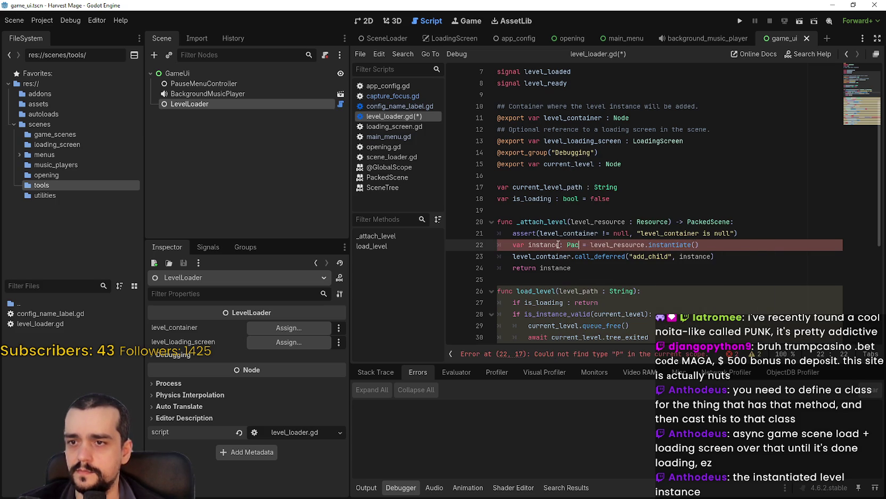
{"action": "type", "text": "kedS"}
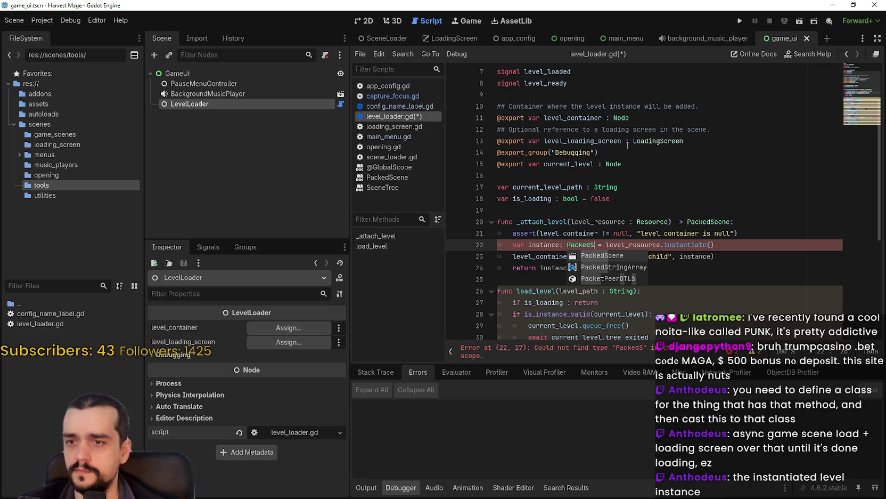
{"action": "left_click", "coordinate": [595, 257]}
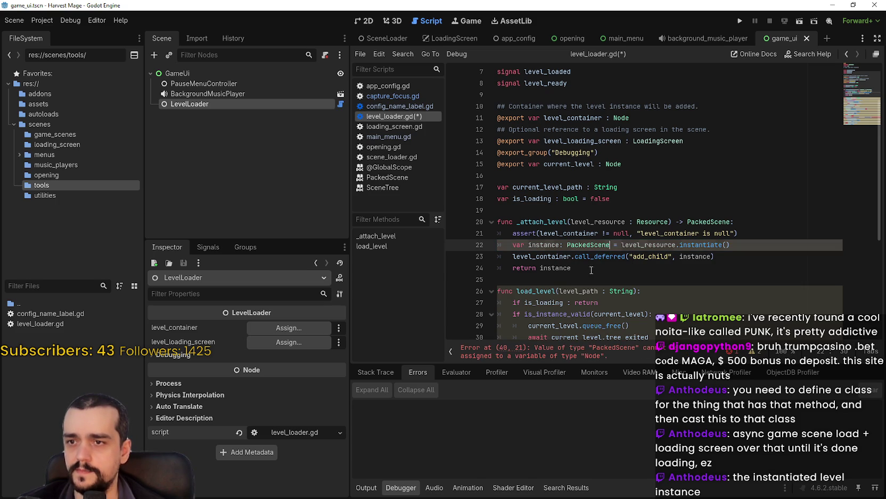
{"action": "left_click", "coordinate": [591, 270]}
Inspect the PackedScene annotation and level_resource to trace the line-40 type error
{"action": "double_click", "coordinate": [588, 244]}
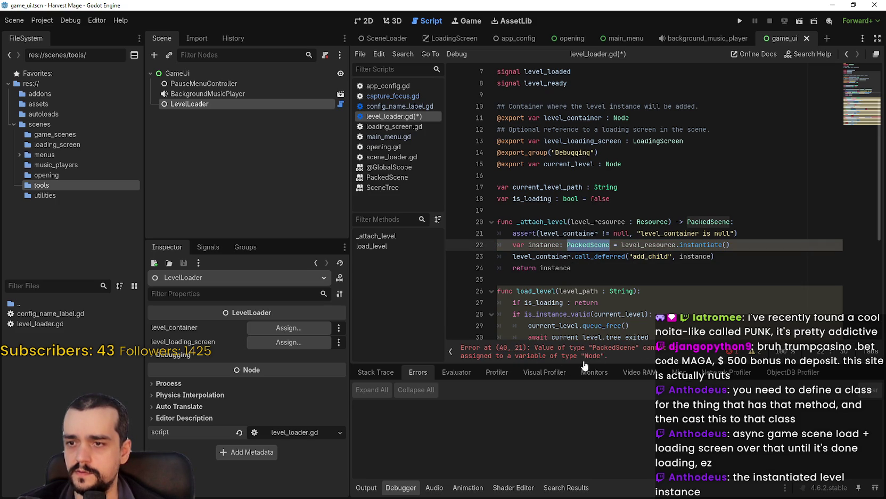
{"action": "double_click", "coordinate": [672, 245]}
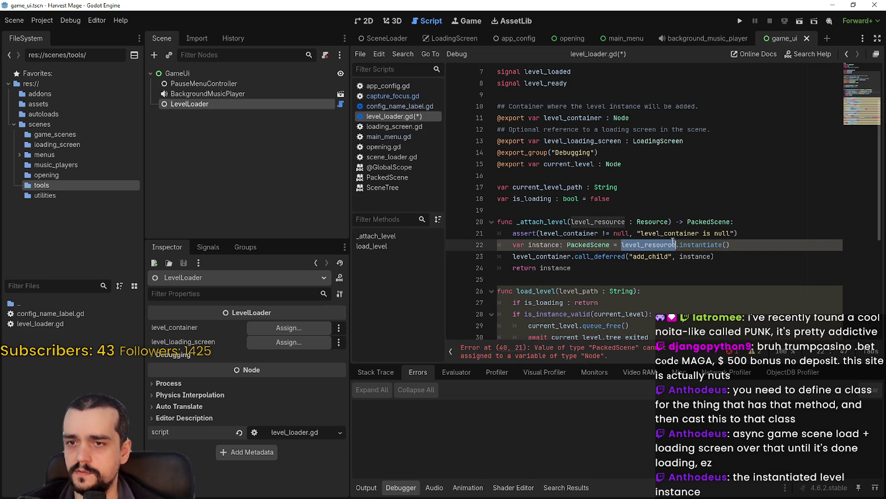
{"action": "left_click", "coordinate": [657, 244]}
{"action": "mouse_move", "coordinate": [637, 246]}
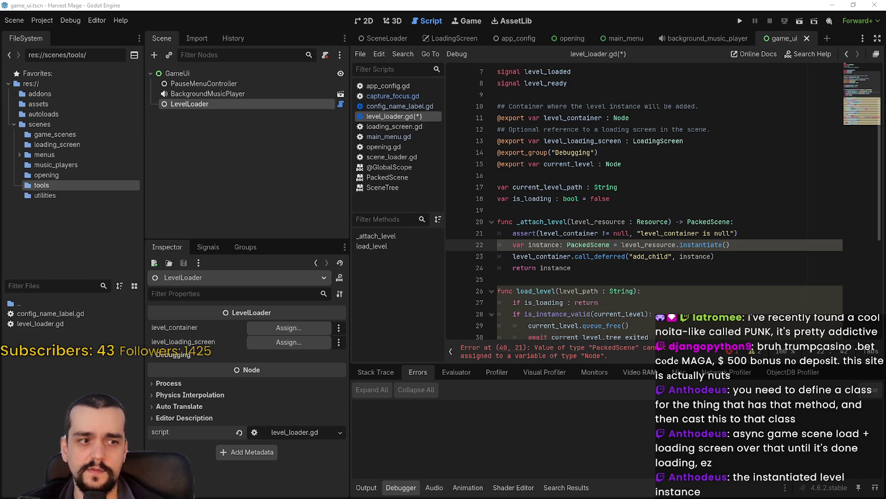
{"action": "left_click", "coordinate": [606, 262]}
{"action": "double_click", "coordinate": [603, 244]}
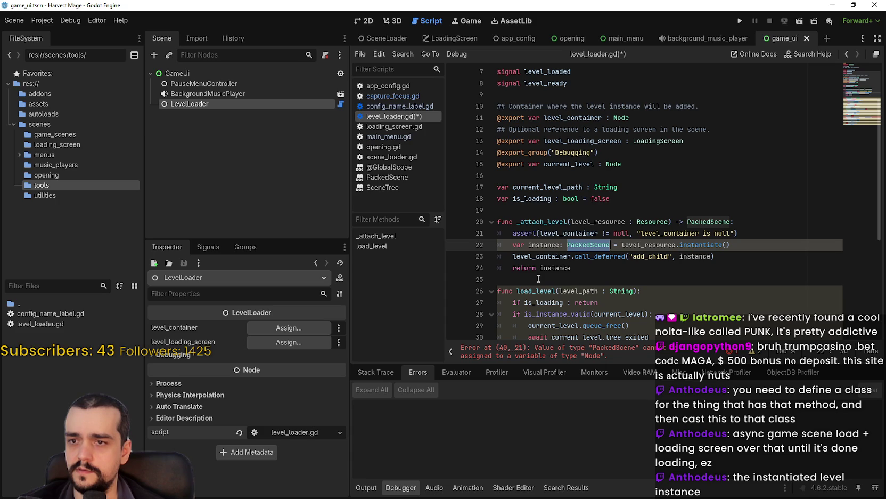
Change the instance variable's type annotation to Resource
{"action": "left_click", "coordinate": [609, 268]}
{"action": "scroll", "coordinate": [626, 275], "scroll_direction": "down", "scroll_amount": 4}
{"action": "scroll", "coordinate": [625, 276], "scroll_direction": "up", "scroll_amount": 3}
{"action": "scroll", "coordinate": [626, 275], "scroll_direction": "down", "scroll_amount": 5}
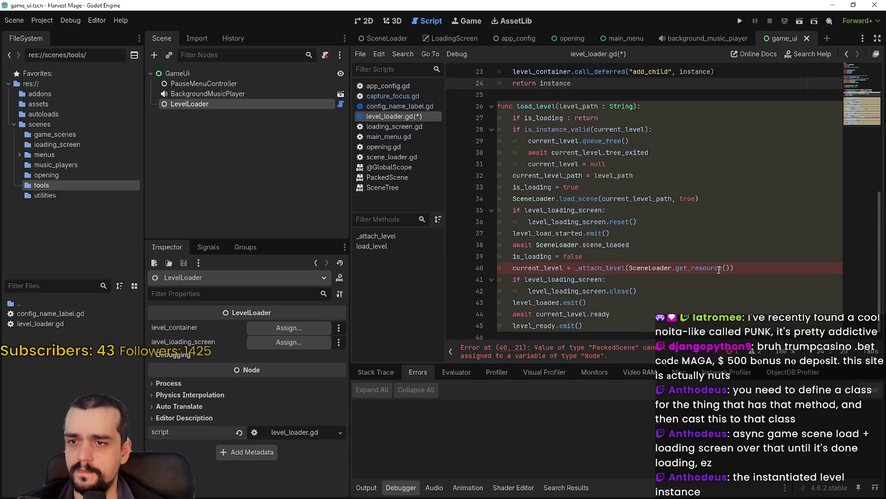
{"action": "mouse_move", "coordinate": [719, 270]}
{"action": "mouse_move", "coordinate": [613, 268]}
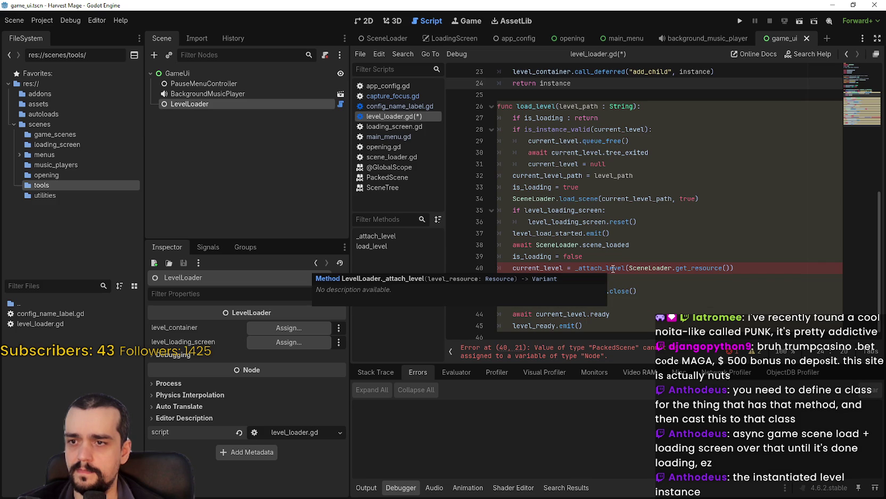
{"action": "scroll", "coordinate": [613, 268], "scroll_direction": "up", "scroll_amount": 4}
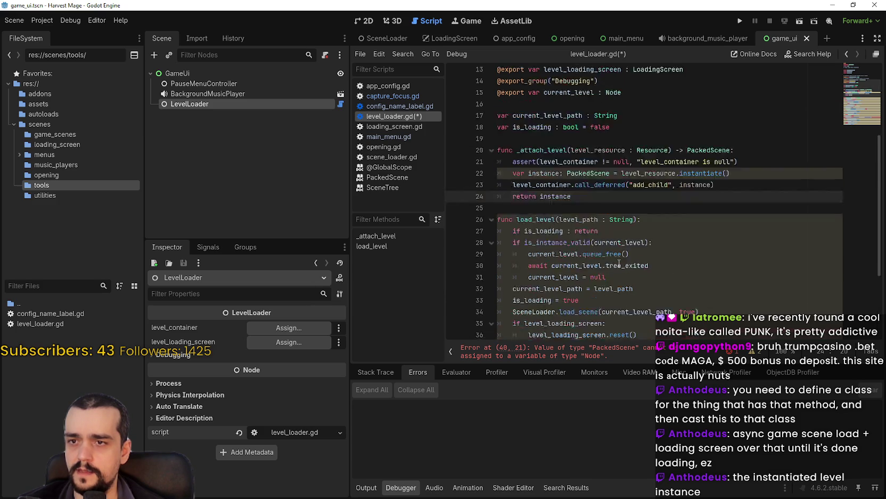
{"action": "left_click", "coordinate": [558, 198]}
{"action": "type", "text": ": resource"}
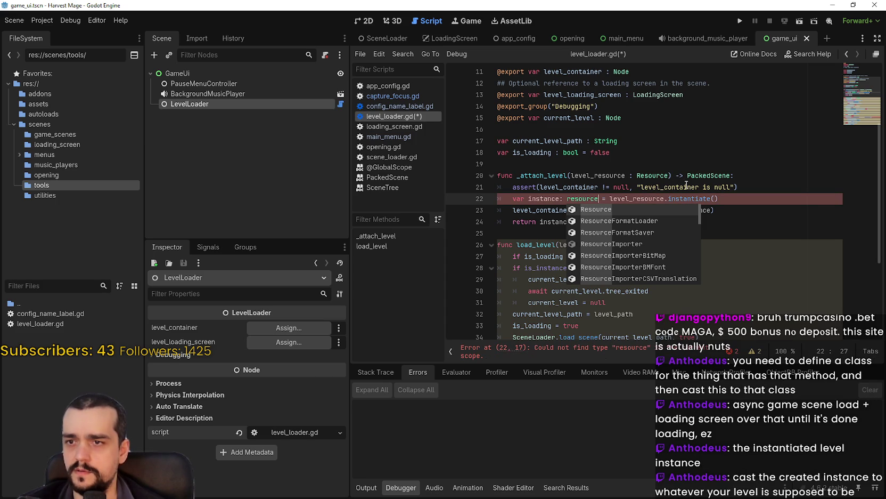
{"action": "key", "text": "Return"}
Make _attach_level return Resource, then recheck the remaining line-40 error
{"action": "left_click", "coordinate": [725, 228]}
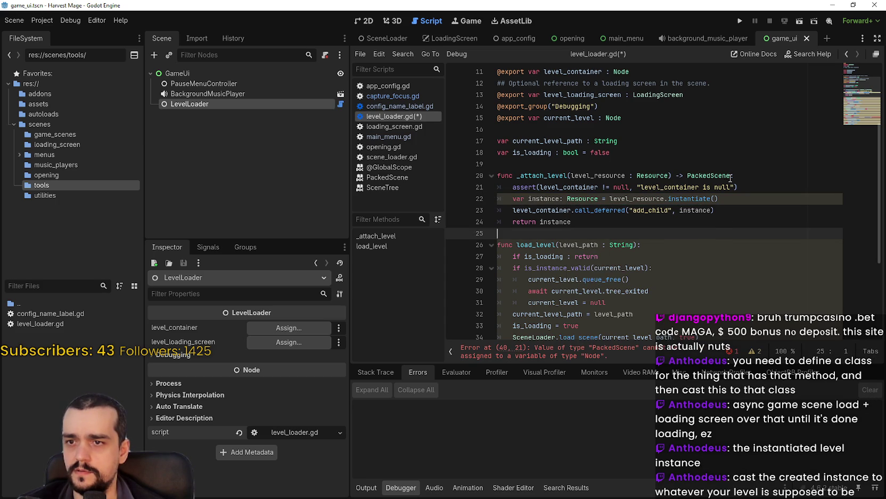
{"action": "double_click", "coordinate": [731, 176]}
{"action": "type", "text": "Resource"}
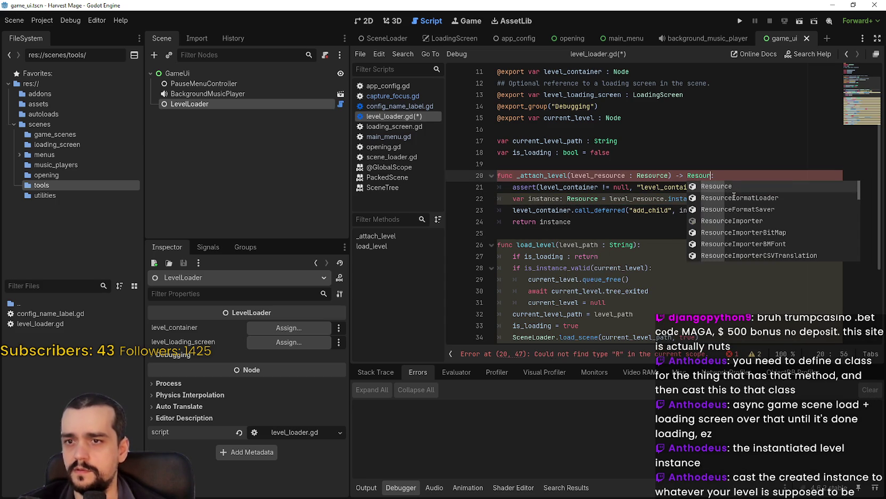
{"action": "left_click", "coordinate": [635, 224]}
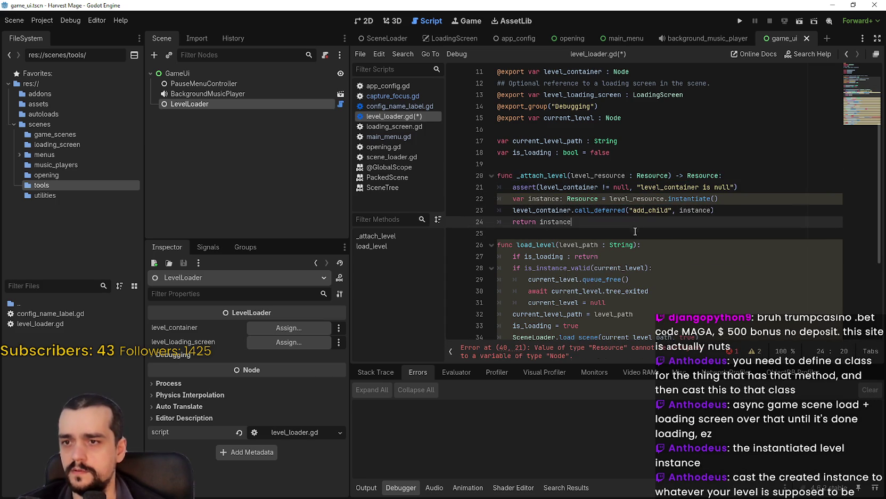
{"action": "double_click", "coordinate": [568, 199]}
{"action": "key", "text": "BackSpace"}
{"action": "key", "text": "BackSpace"}
{"action": "key", "text": "BackSpace"}
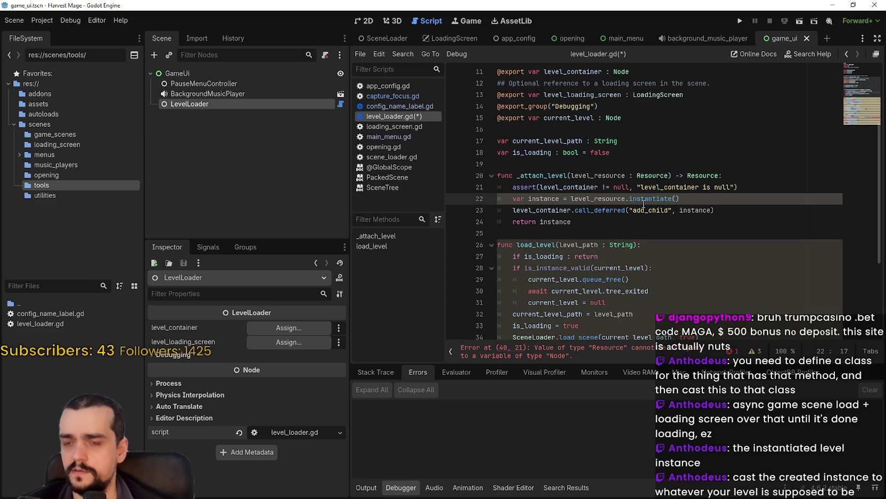
{"action": "left_click", "coordinate": [633, 233]}
{"action": "key", "text": "ctrl+z"}
{"action": "left_click", "coordinate": [633, 232]}
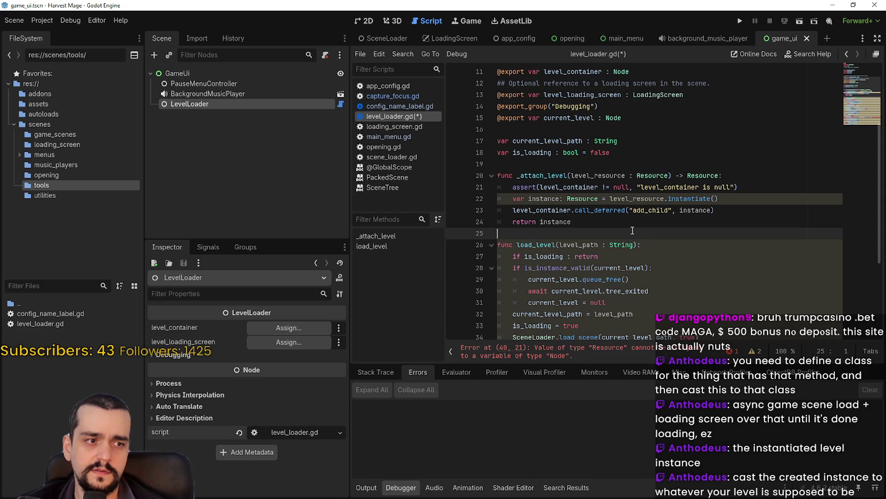
{"action": "scroll", "coordinate": [633, 228], "scroll_direction": "down", "scroll_amount": 4}
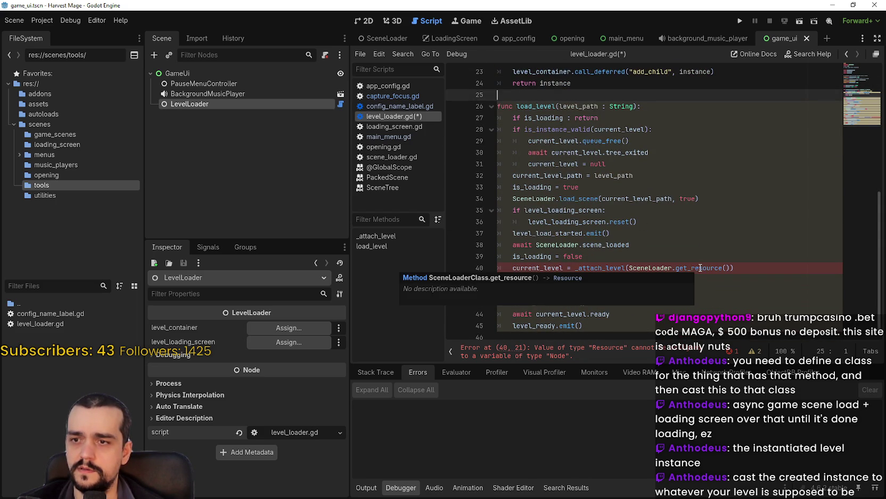
{"action": "double_click", "coordinate": [701, 268]}
{"action": "scroll", "coordinate": [700, 267], "scroll_direction": "up", "scroll_amount": 3}
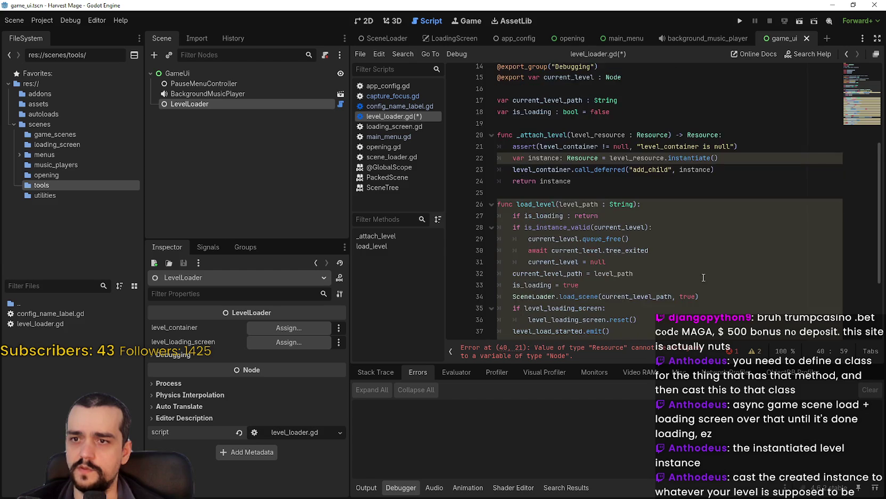
{"action": "scroll", "coordinate": [699, 267], "scroll_direction": "down", "scroll_amount": 3}
{"action": "left_click_drag", "start_coordinate": [629, 267], "coordinate": [724, 268]}
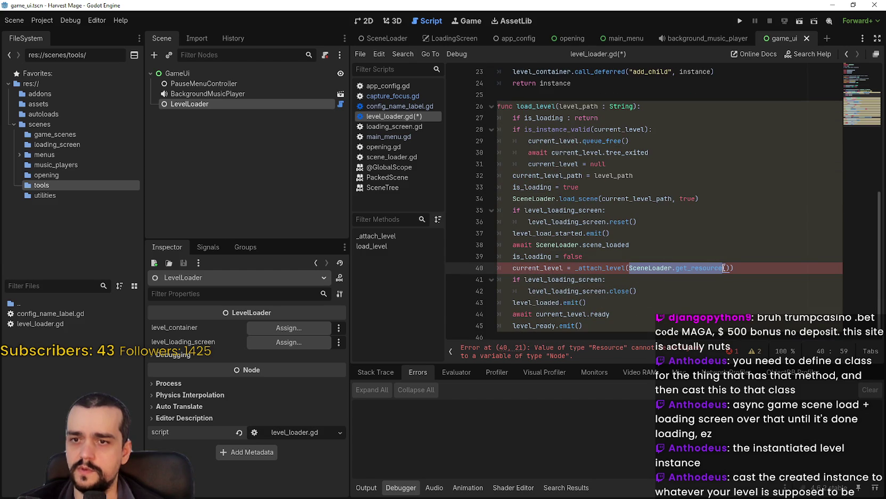
{"action": "double_click", "coordinate": [610, 272]}
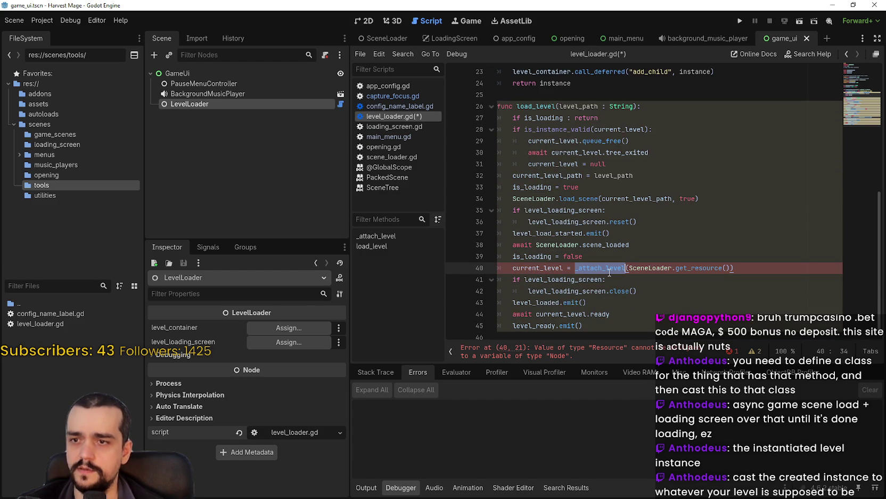
{"action": "scroll", "coordinate": [612, 266], "scroll_direction": "up", "scroll_amount": 6}
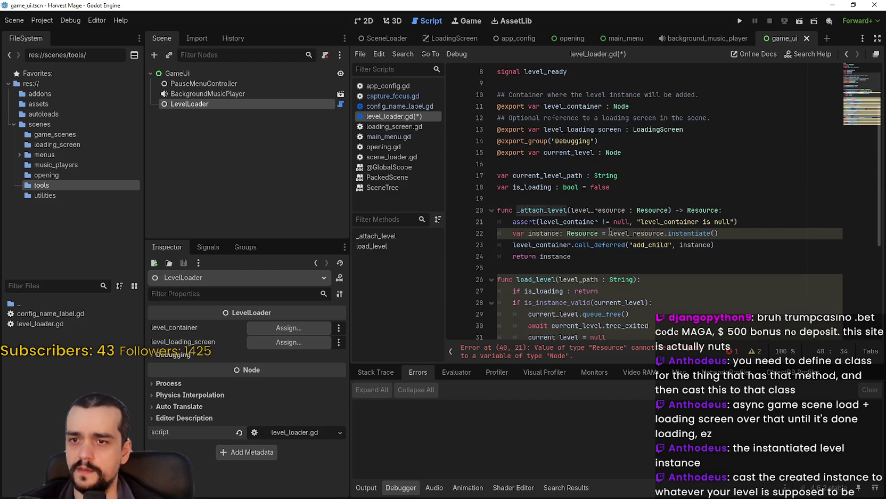
{"action": "scroll", "coordinate": [609, 233], "scroll_direction": "down", "scroll_amount": 6}
{"action": "mouse_move", "coordinate": [528, 240]}
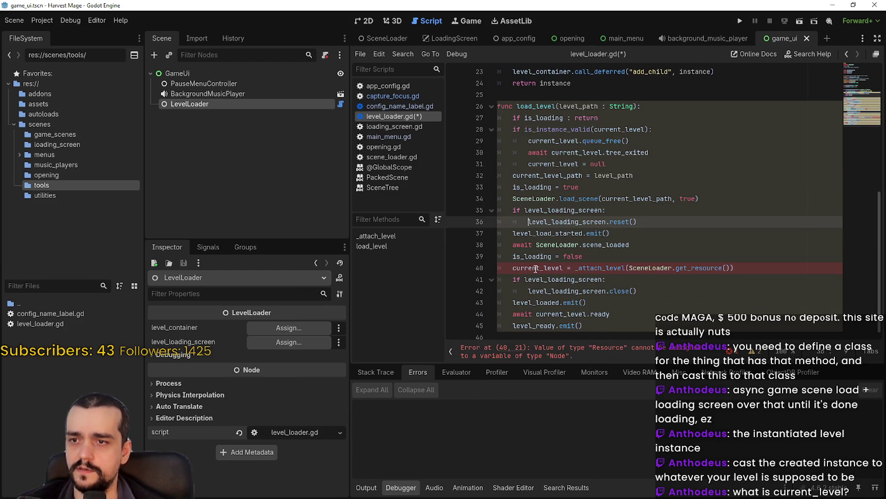
{"action": "double_click", "coordinate": [536, 269]}
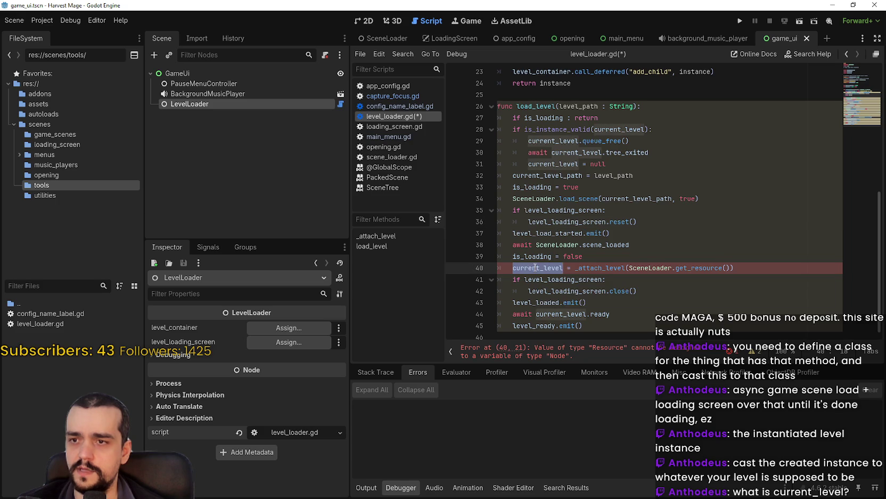
{"action": "scroll", "coordinate": [611, 236], "scroll_direction": "up", "scroll_amount": 7}
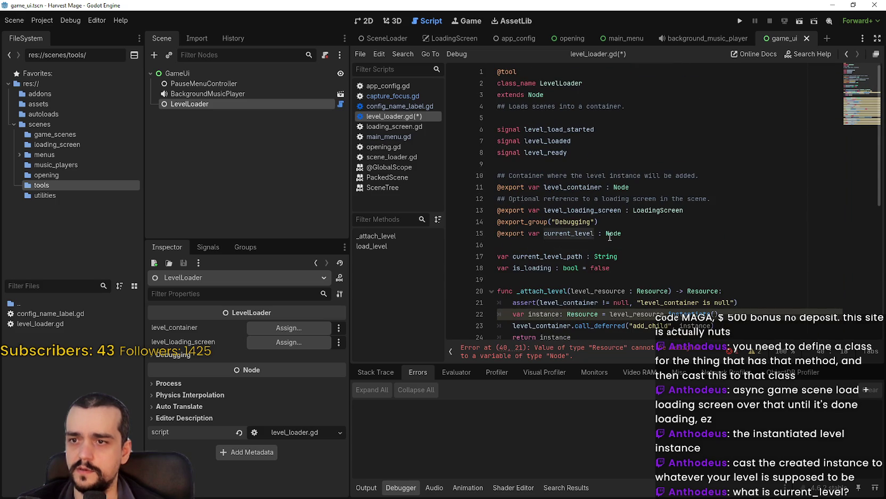
{"action": "double_click", "coordinate": [586, 233]}
{"action": "scroll", "coordinate": [585, 232], "scroll_direction": "down", "scroll_amount": 4}
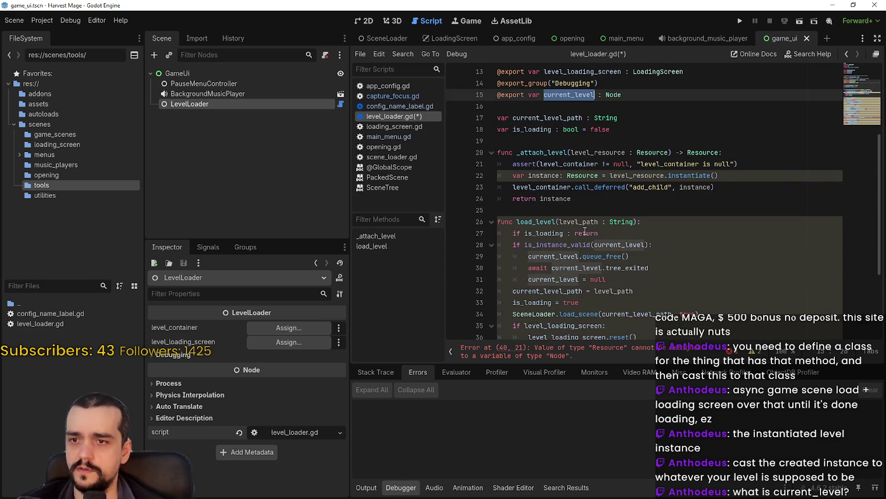
{"action": "left_click", "coordinate": [586, 197]}
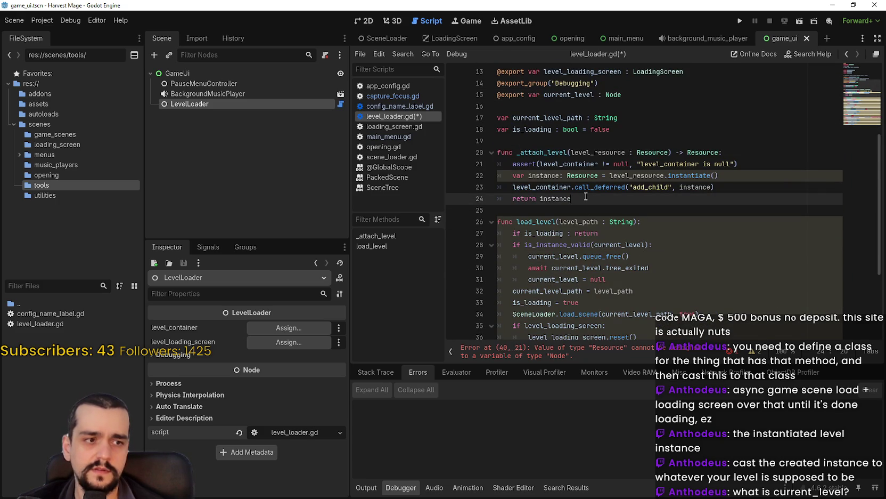
{"action": "scroll", "coordinate": [586, 196], "scroll_direction": "up", "scroll_amount": 3}
{"action": "double_click", "coordinate": [567, 198]}
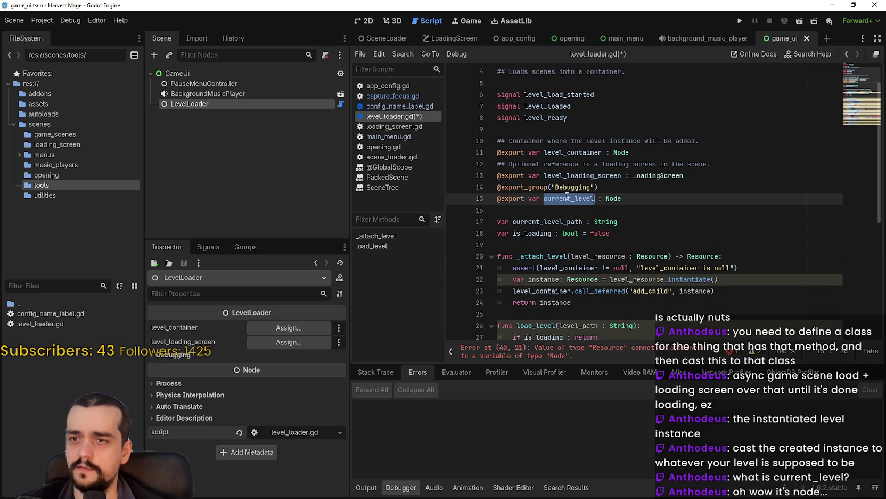
{"action": "scroll", "coordinate": [567, 197], "scroll_direction": "down", "scroll_amount": 2}
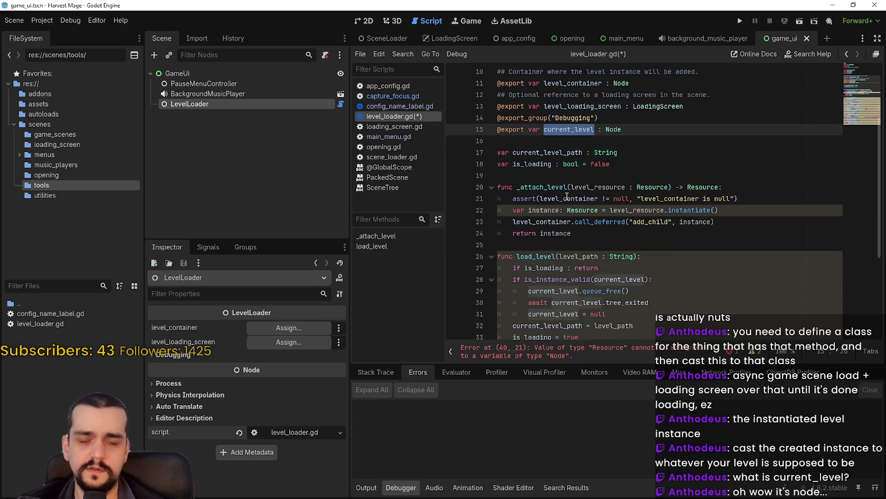
{"action": "left_click", "coordinate": [669, 244]}
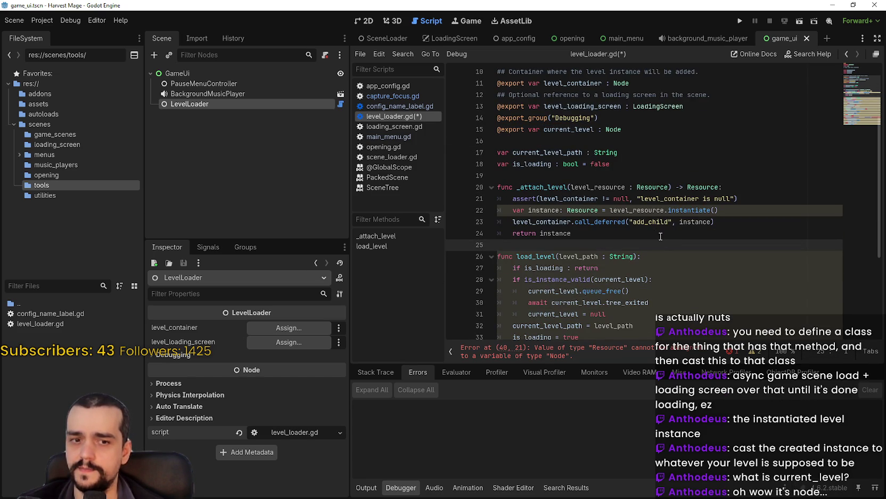
{"action": "scroll", "coordinate": [640, 192], "scroll_direction": "down", "scroll_amount": 4}
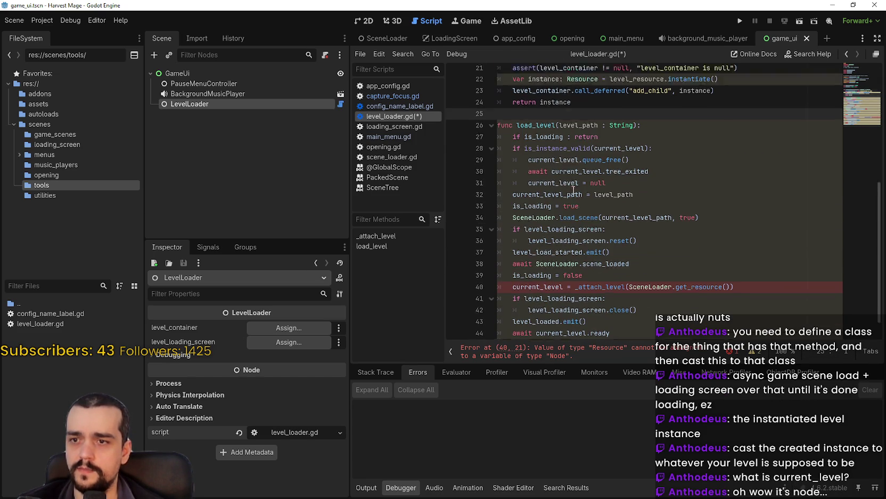
{"action": "double_click", "coordinate": [657, 267]}
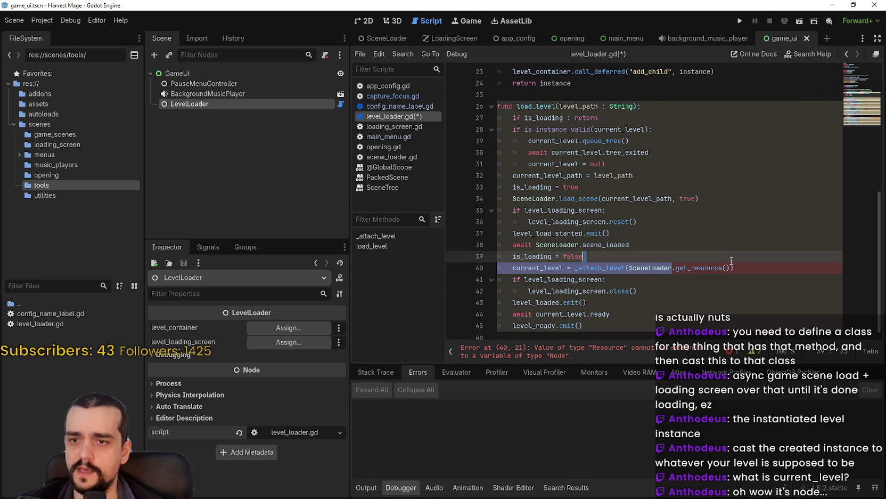
{"action": "double_click", "coordinate": [606, 268]}
{"action": "left_click_drag", "start_coordinate": [606, 264], "coordinate": [768, 265]}
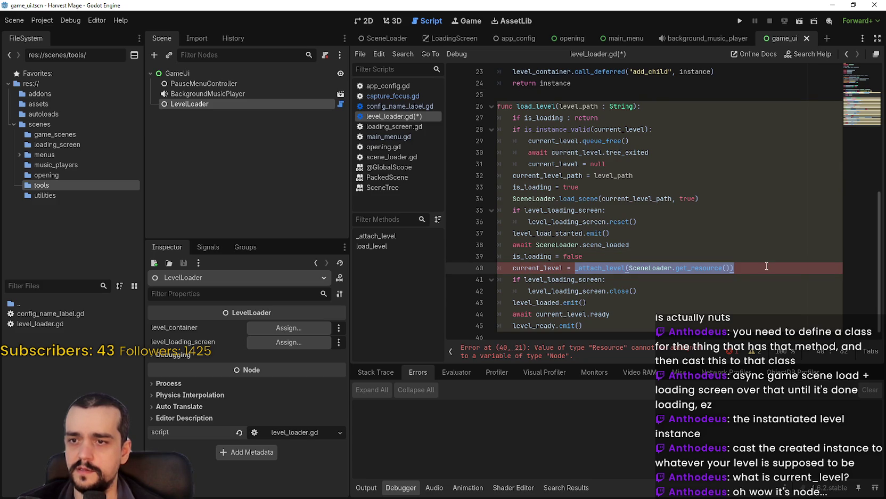
{"action": "scroll", "coordinate": [765, 261], "scroll_direction": "up", "scroll_amount": 4}
{"action": "double_click", "coordinate": [619, 218]}
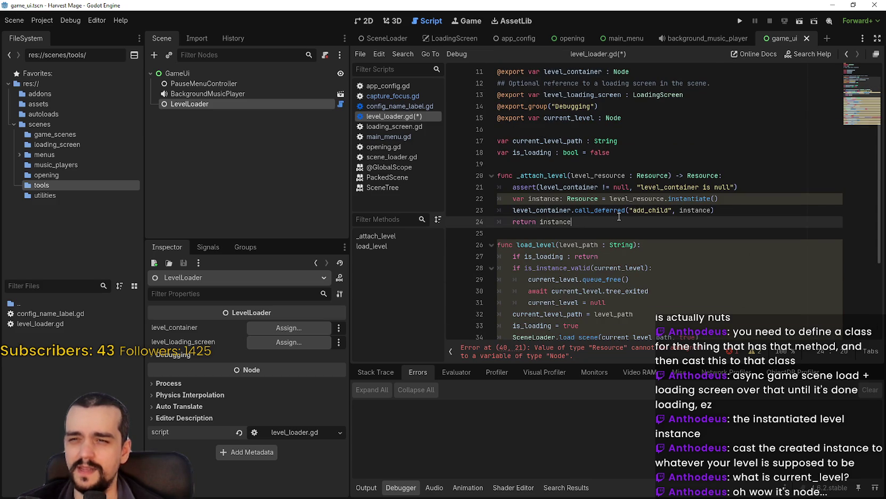
{"action": "scroll", "coordinate": [619, 217], "scroll_direction": "down", "scroll_amount": 4}
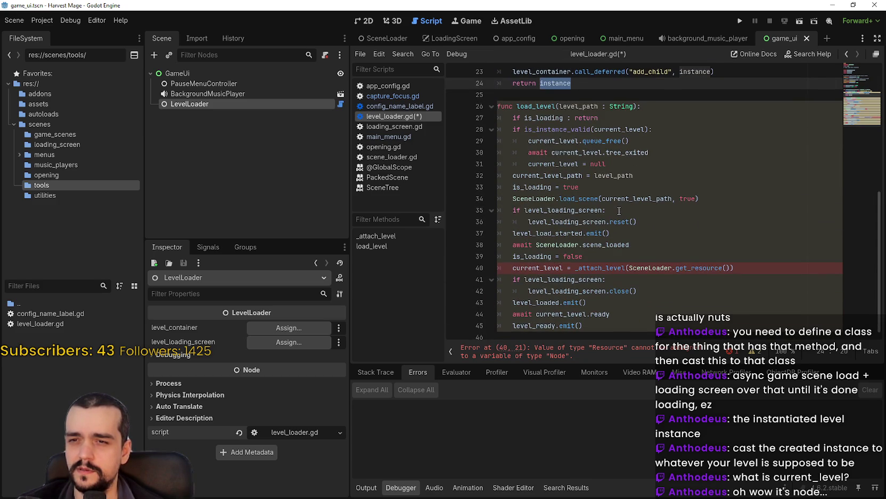
{"action": "scroll", "coordinate": [642, 257], "scroll_direction": "up", "scroll_amount": 4}
{"action": "scroll", "coordinate": [640, 252], "scroll_direction": "down", "scroll_amount": 4}
{"action": "scroll", "coordinate": [611, 261], "scroll_direction": "up", "scroll_amount": 2}
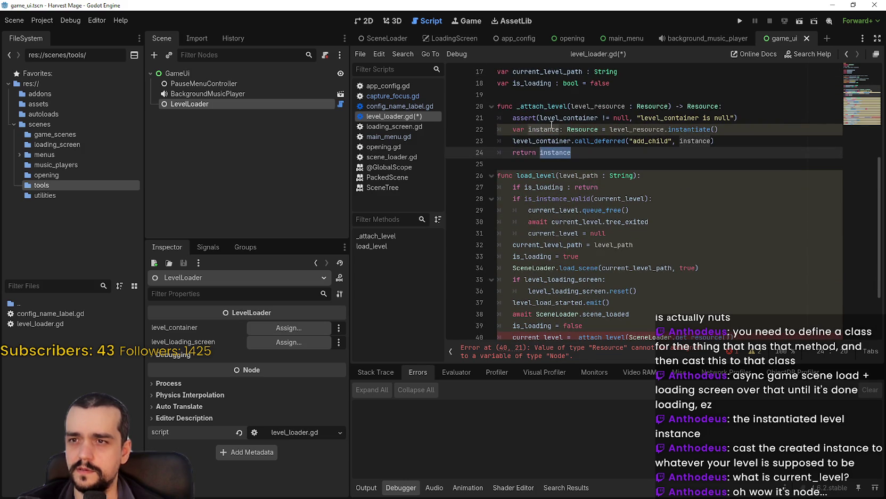
{"action": "double_click", "coordinate": [542, 107]}
Change _attach_level's return type and the instance variable's type from Resource to Node
{"action": "double_click", "coordinate": [703, 107]}
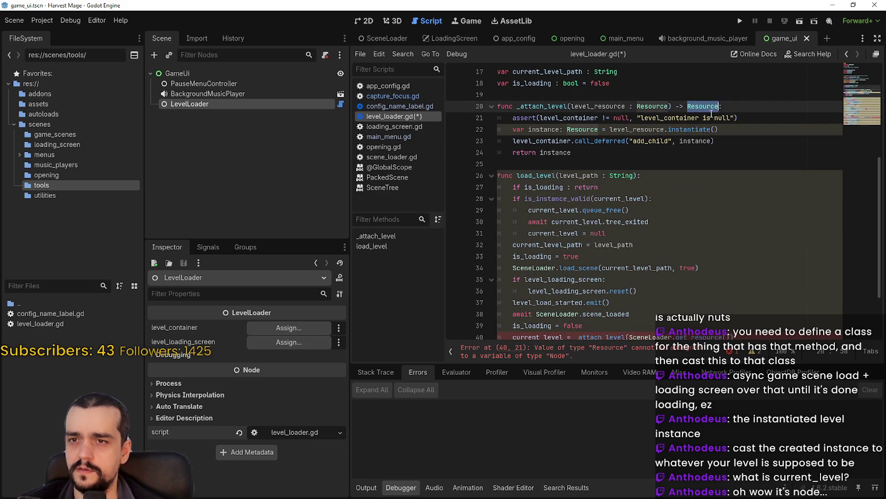
{"action": "type", "text": "Node"}
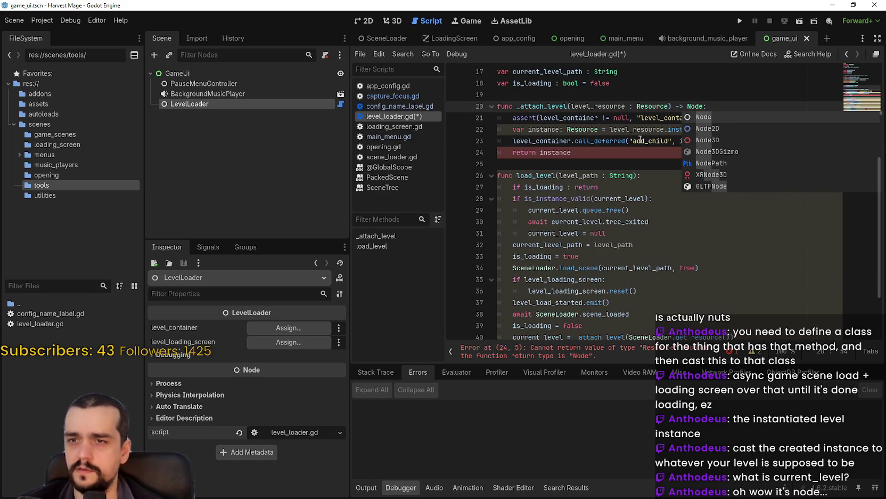
{"action": "left_click", "coordinate": [601, 156]}
{"action": "double_click", "coordinate": [557, 153]}
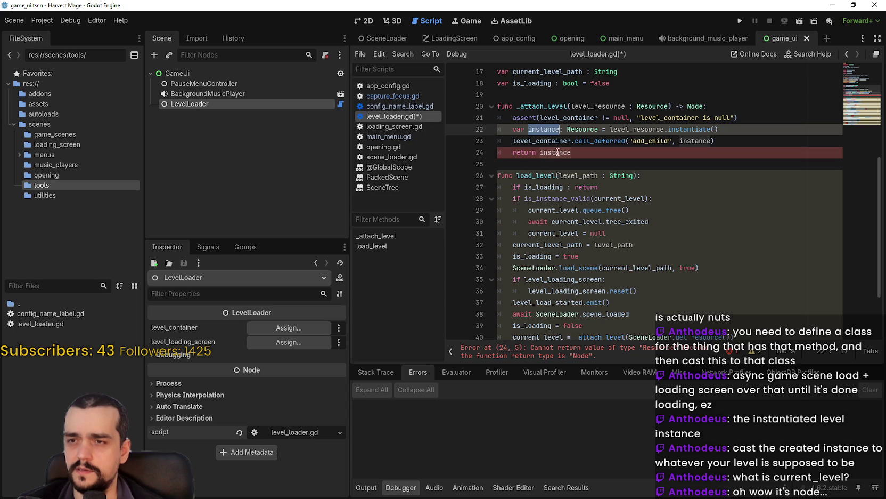
{"action": "double_click", "coordinate": [584, 129]}
{"action": "type", "text": "Node"}
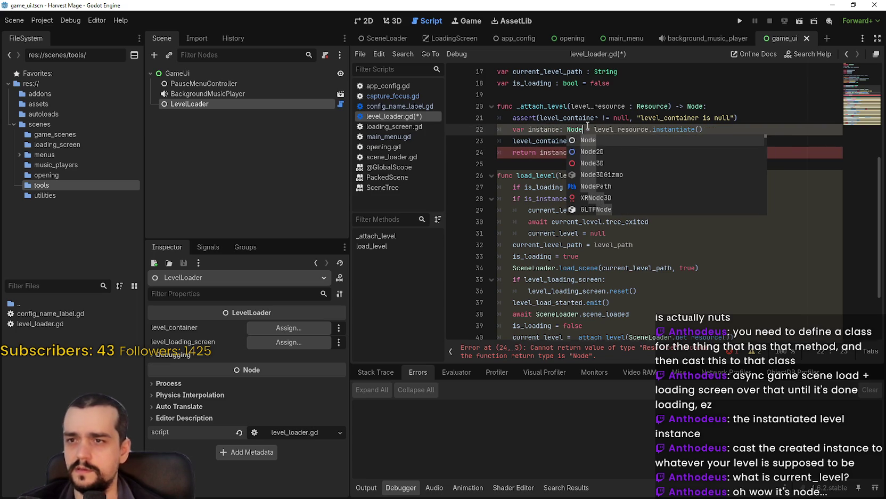
{"action": "left_click", "coordinate": [607, 154]}
Retype the instance variable and _attach_level's return type as PackedScene
{"action": "left_click", "coordinate": [579, 128]}
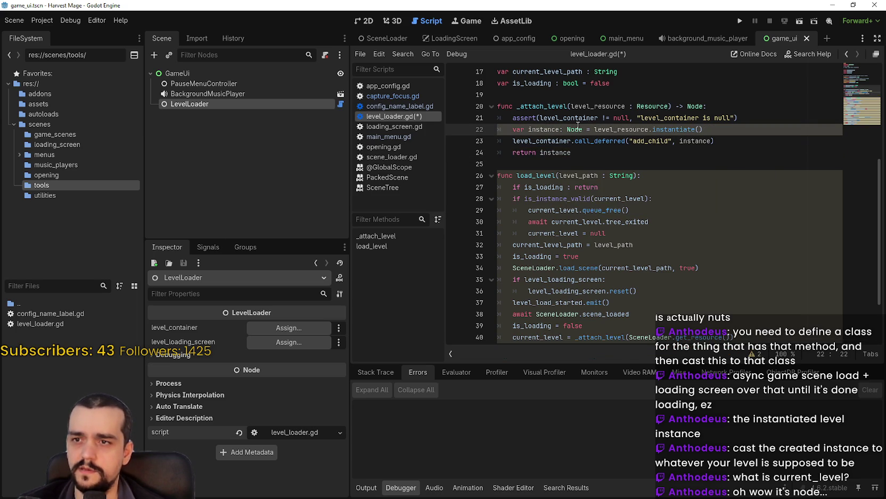
{"action": "type", "text": "PackedS"}
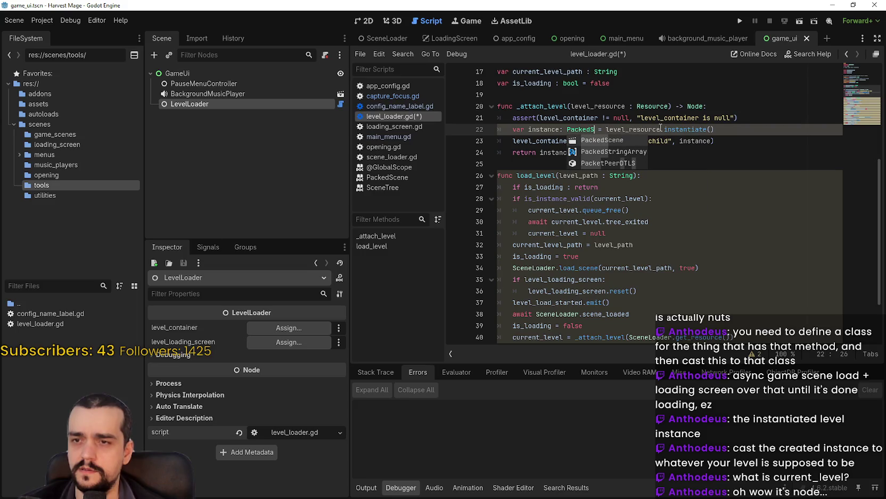
{"action": "key", "text": "Return"}
{"action": "left_click", "coordinate": [633, 160]}
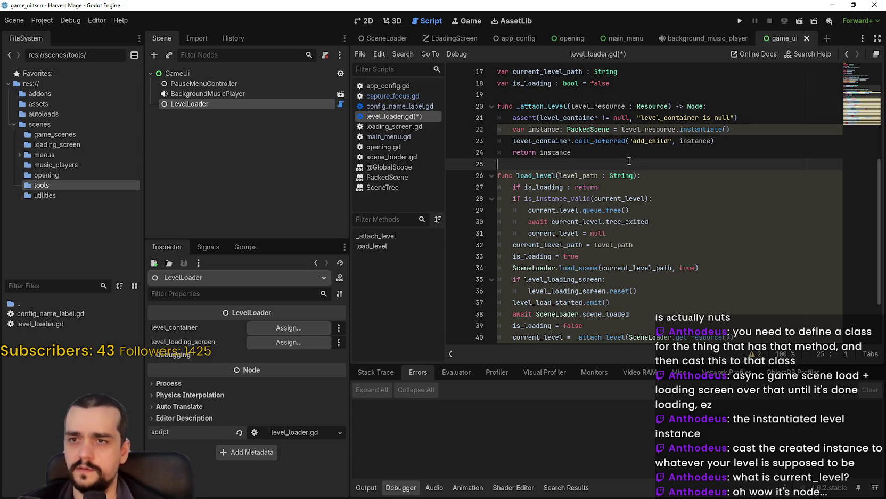
{"action": "left_click", "coordinate": [689, 103]}
{"action": "double_click", "coordinate": [690, 106]}
{"action": "type", "text": "PackedS"}
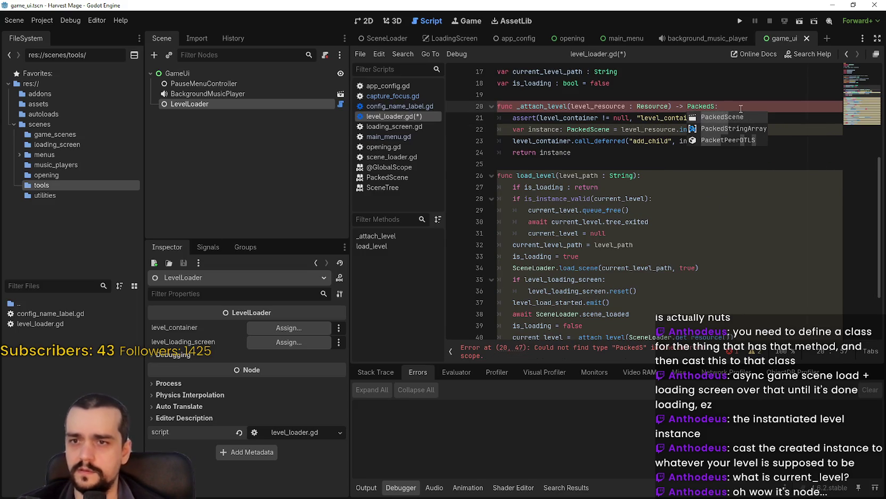
{"action": "left_click", "coordinate": [734, 116]}
Change current_level's type from Node to PackedScene
{"action": "scroll", "coordinate": [676, 148], "scroll_direction": "down", "scroll_amount": 2}
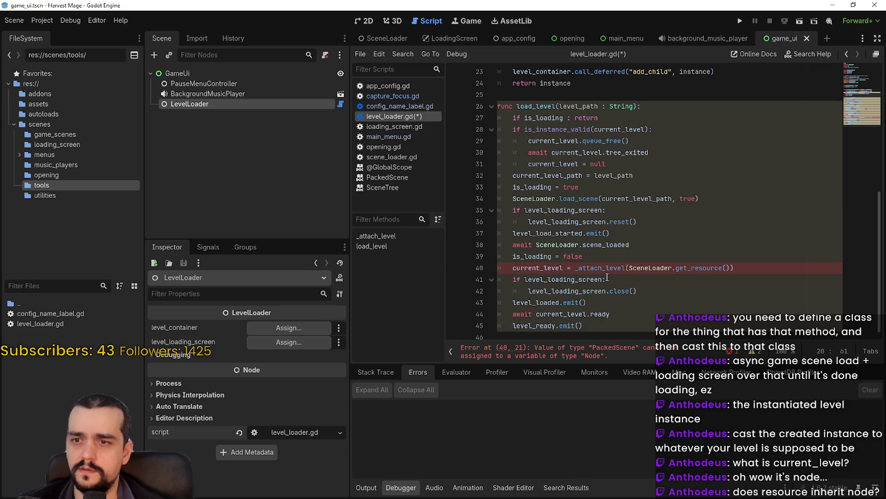
{"action": "scroll", "coordinate": [629, 176], "scroll_direction": "up", "scroll_amount": 6}
{"action": "double_click", "coordinate": [628, 188]}
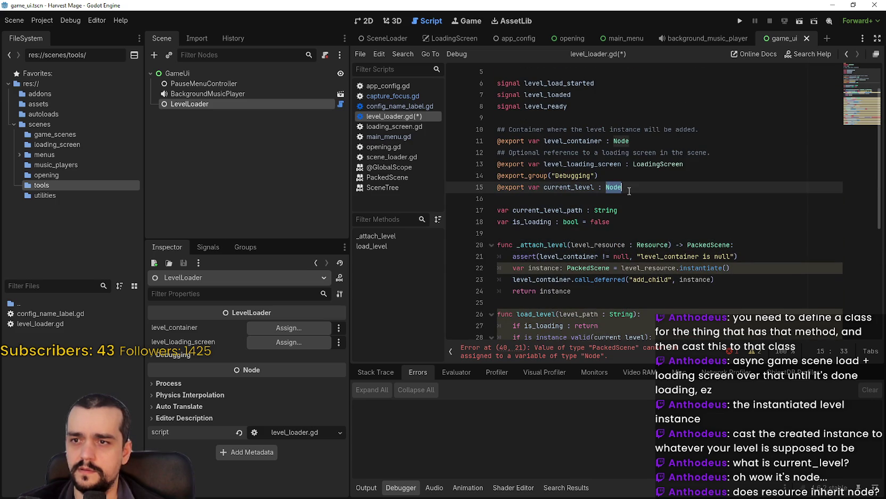
{"action": "type", "text": "PackedS"}
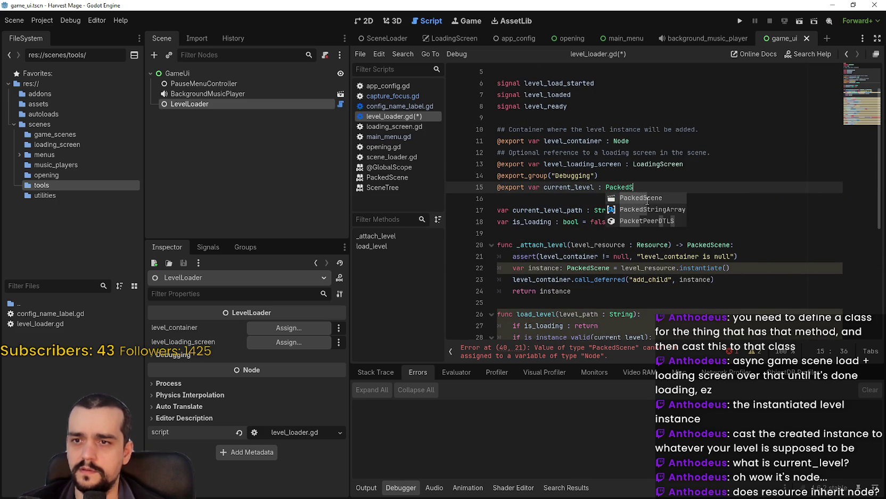
{"action": "left_click", "coordinate": [647, 198]}
{"action": "left_click", "coordinate": [646, 198]}
Check the PackedScene documentation popup, then look up the Resource class reference
{"action": "scroll", "coordinate": [646, 198], "scroll_direction": "down", "scroll_amount": 5}
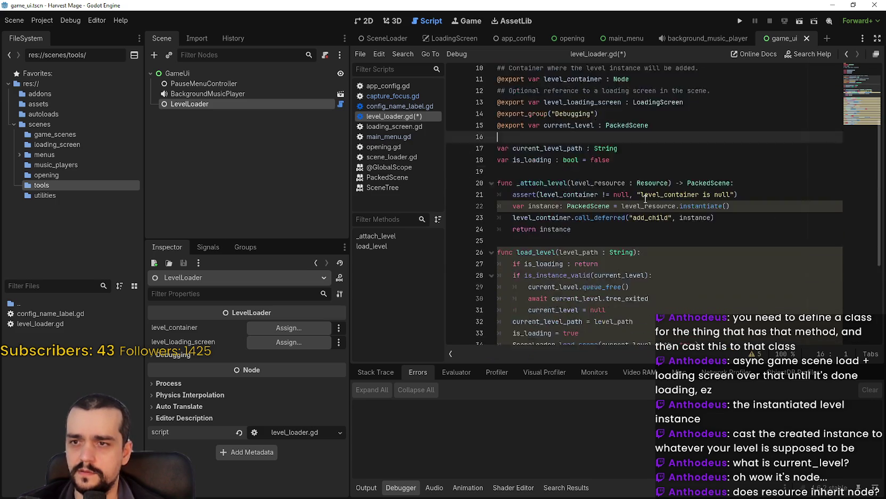
{"action": "double_click", "coordinate": [598, 96]}
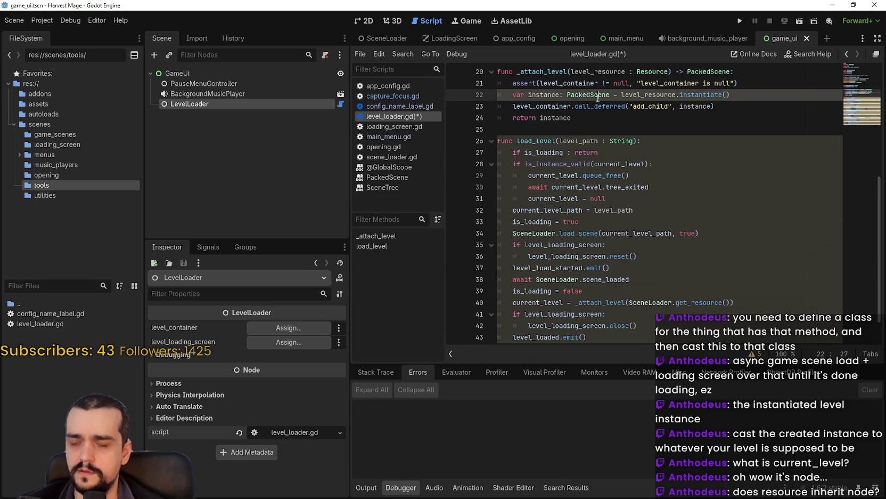
{"action": "mouse_move", "coordinate": [597, 97]}
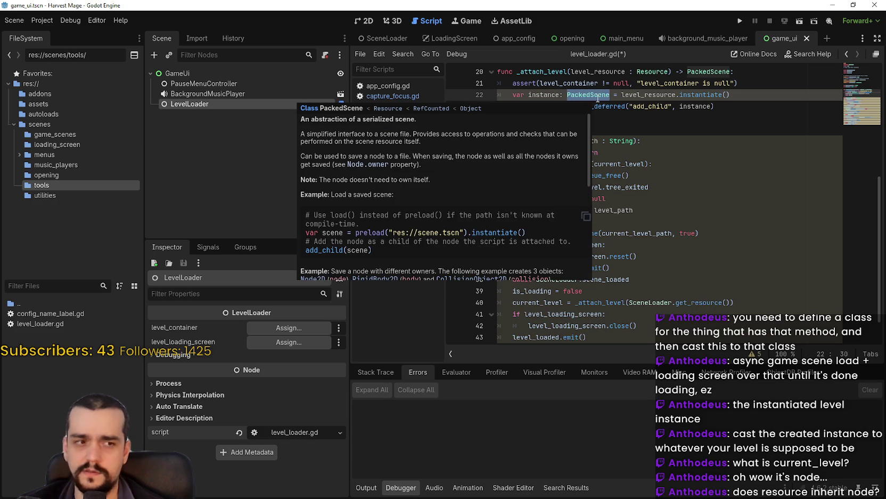
{"action": "left_click", "coordinate": [638, 118]}
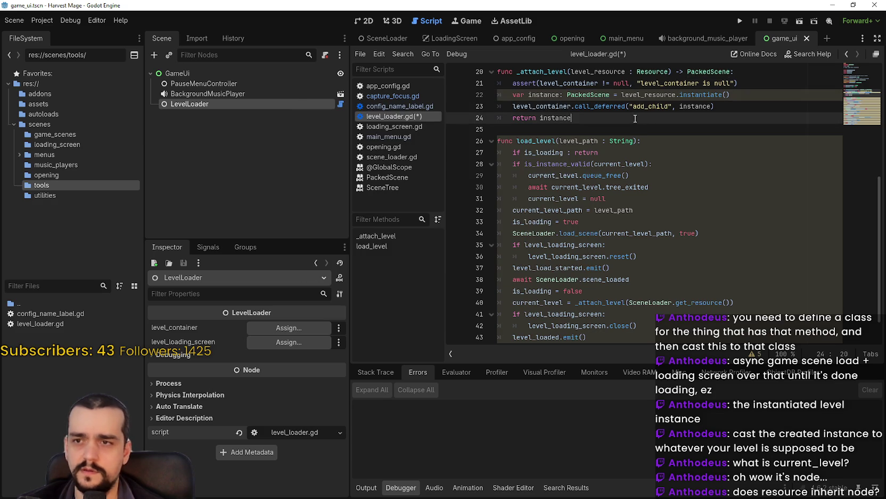
{"action": "scroll", "coordinate": [639, 118], "scroll_direction": "up", "scroll_amount": 2}
{"action": "right_click", "coordinate": [664, 139]}
{"action": "left_click", "coordinate": [733, 299]}
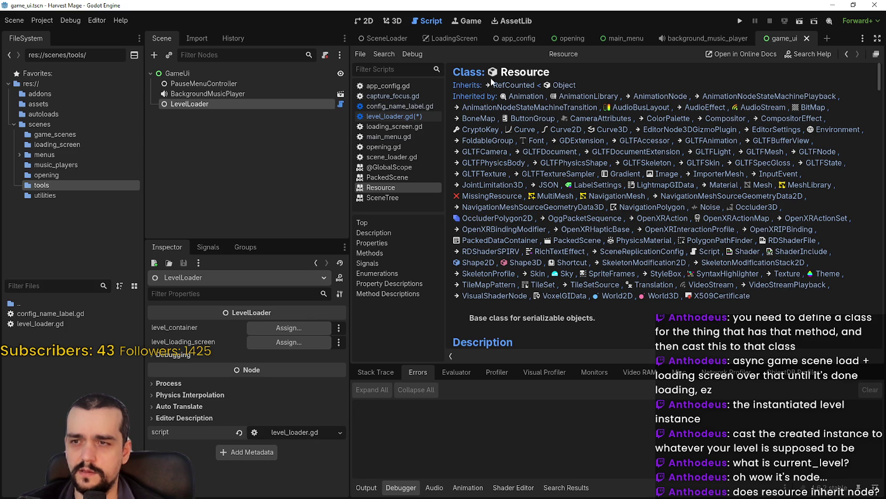
Read the Resource reference, follow its Inherits link to Object, then return to level_loader.gd
{"action": "scroll", "coordinate": [580, 254], "scroll_direction": "down", "scroll_amount": 3}
{"action": "scroll", "coordinate": [583, 253], "scroll_direction": "up", "scroll_amount": 3}
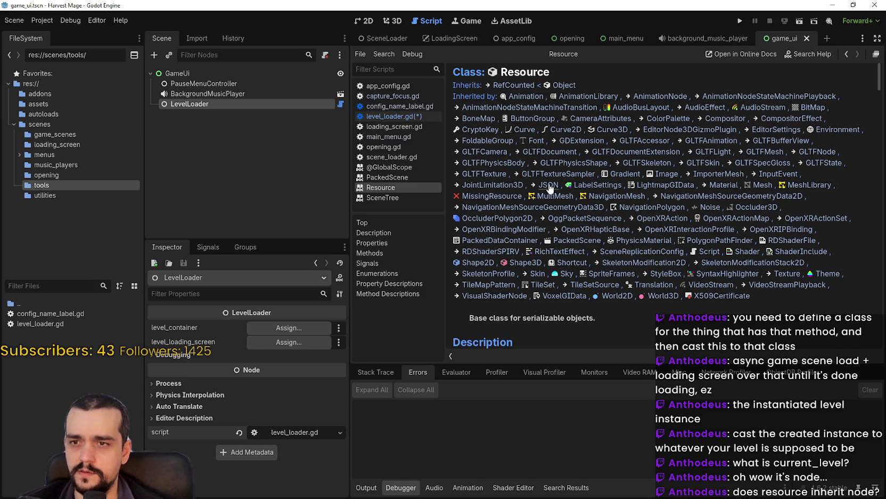
{"action": "left_click", "coordinate": [563, 86]}
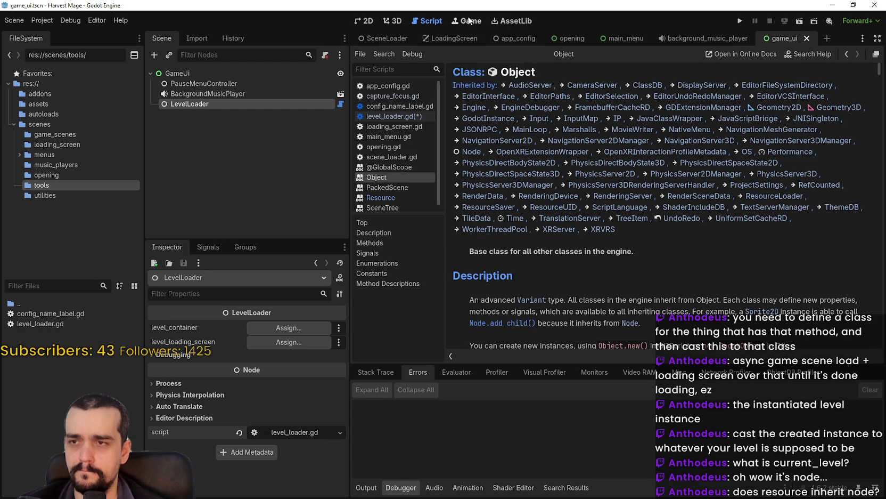
{"action": "left_click", "coordinate": [416, 116]}
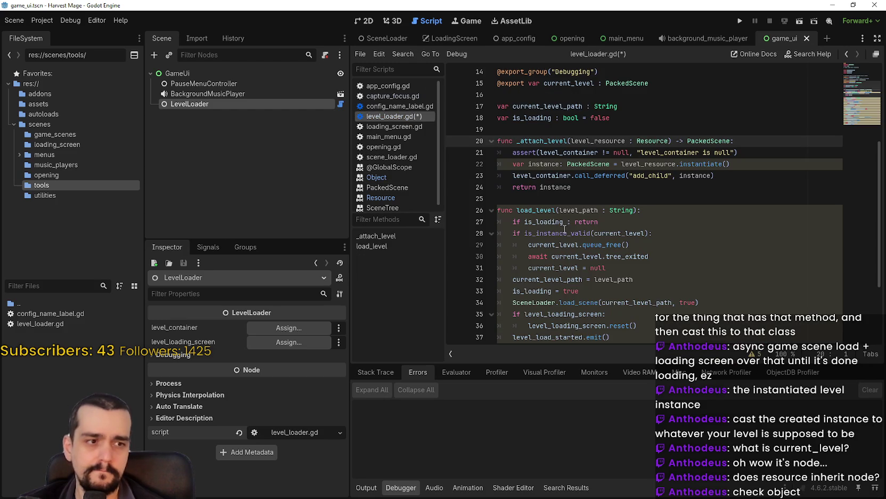
Change current_level's type and _attach_level's return type to Node
{"action": "left_click", "coordinate": [600, 164]}
{"action": "double_click", "coordinate": [602, 164]}
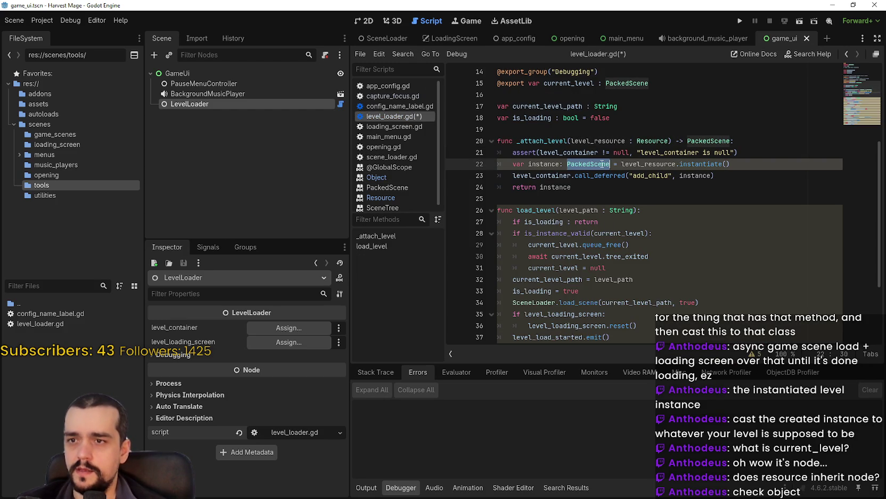
{"action": "double_click", "coordinate": [627, 84]}
{"action": "type", "text": "Node"}
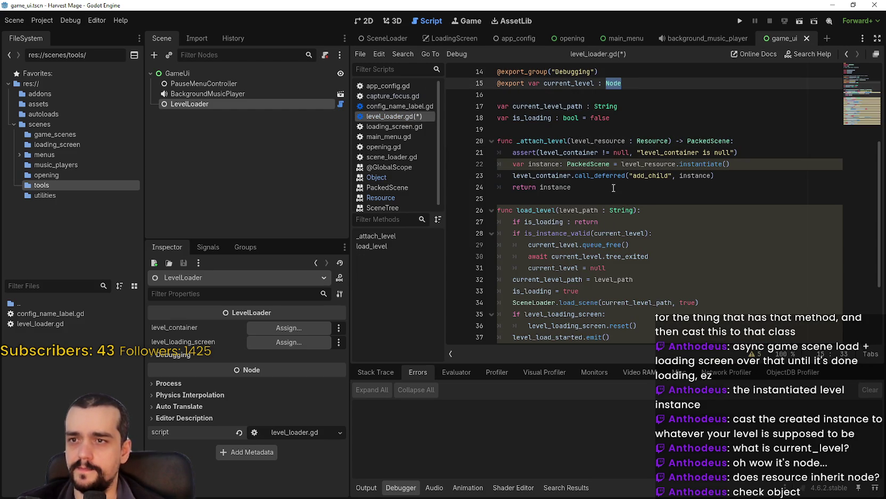
{"action": "left_click", "coordinate": [611, 187]}
{"action": "double_click", "coordinate": [710, 140]}
{"action": "type", "text": "Node"}
Try Node and Resource as line 22's instance type, then undo the type edits
{"action": "left_click", "coordinate": [610, 164]}
{"action": "key", "text": "BackSpace"}
{"action": "key", "text": "BackSpace"}
{"action": "key", "text": "BackSpace"}
{"action": "key", "text": "ctrl+shift+Left"}
{"action": "type", "text": "Node"}
{"action": "key", "text": "ctrl+BackSpace"}
{"action": "type", "text": "Resource"}
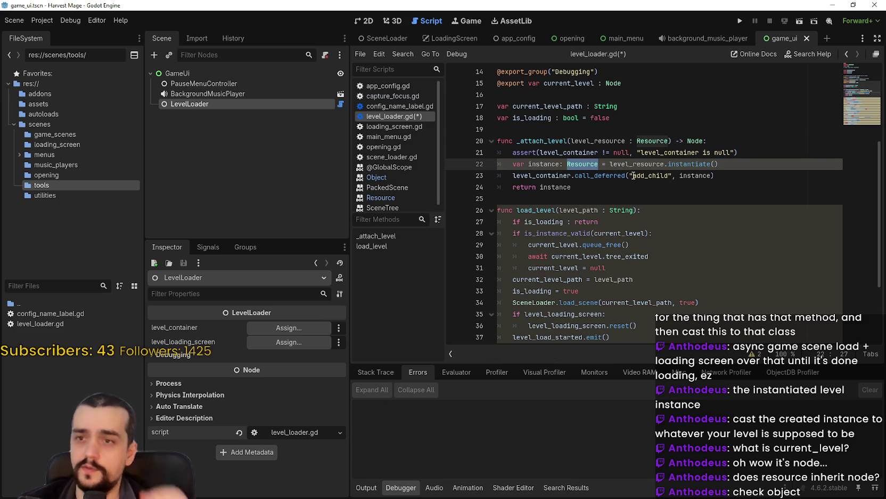
{"action": "key", "text": "ctrl+z"}
{"action": "key", "text": "ctrl+z"}
{"action": "key", "text": "ctrl+z"}
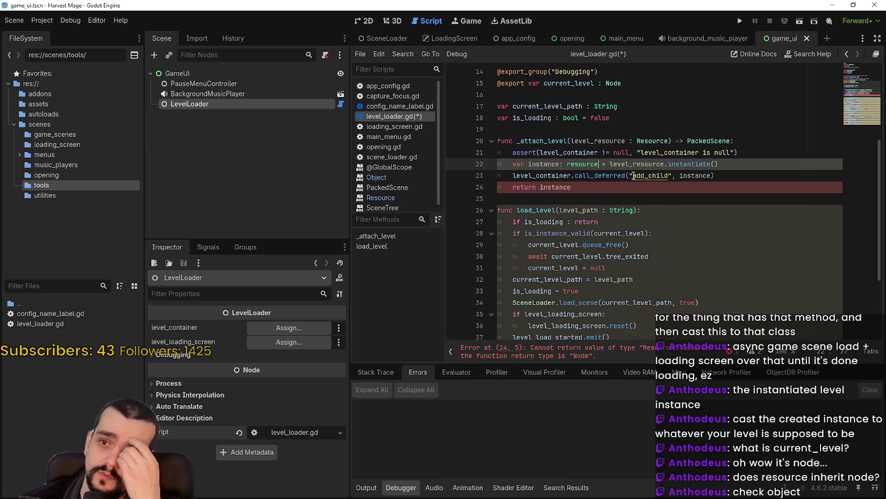
{"action": "key", "text": "ctrl+shift+Left"}
{"action": "key", "text": "BackSpace"}
{"action": "type", "text": "Sc"}
{"action": "key", "text": "ctrl+z"}
{"action": "key", "text": "ctrl+z"}
{"action": "key", "text": "ctrl+z"}
{"action": "key", "text": "ctrl+z"}
{"action": "key", "text": "ctrl+z"}
{"action": "key", "text": "ctrl+z"}
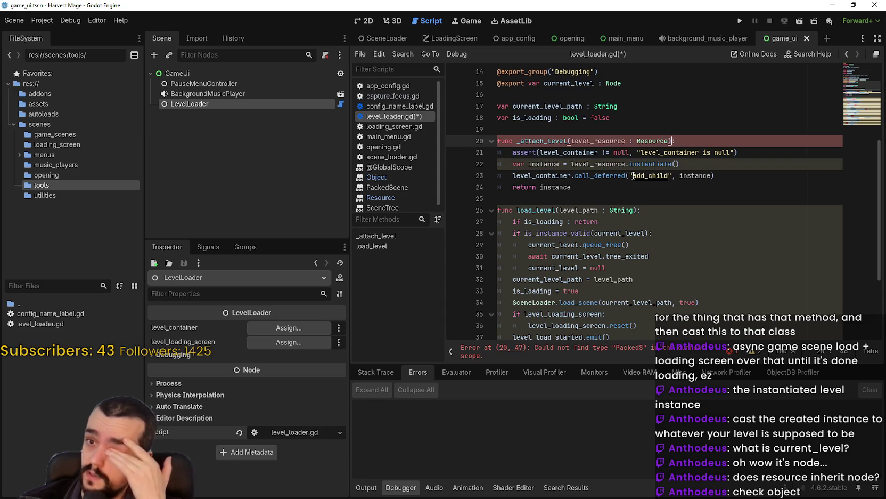
{"action": "key", "text": "ctrl+z"}
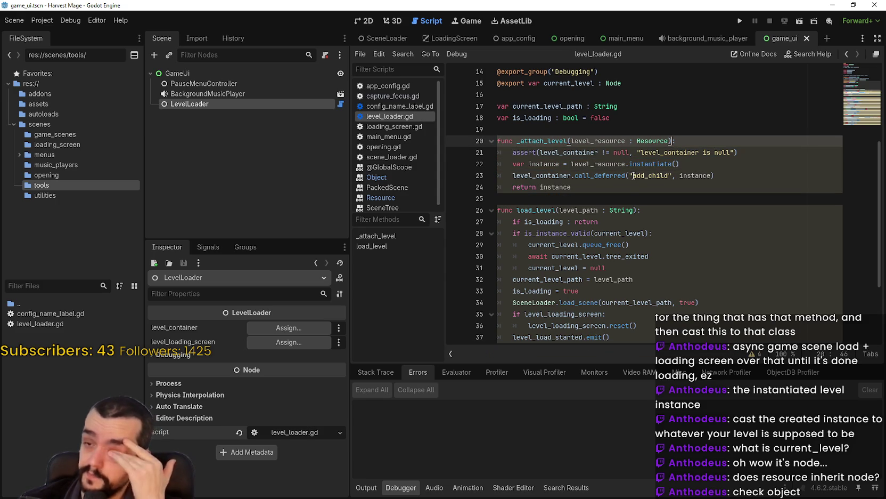
{"action": "left_click", "coordinate": [618, 202]}
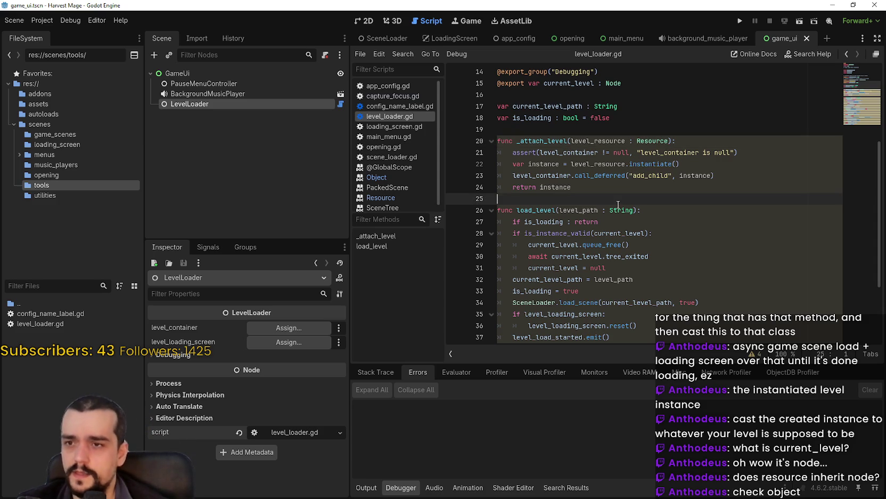
Give load_level a '-> void' return type
{"action": "scroll", "coordinate": [634, 149], "scroll_direction": "down", "scroll_amount": 3}
{"action": "scroll", "coordinate": [626, 138], "scroll_direction": "up", "scroll_amount": 3}
{"action": "left_click_drag", "start_coordinate": [497, 198], "coordinate": [496, 143]}
{"action": "left_click", "coordinate": [587, 196]}
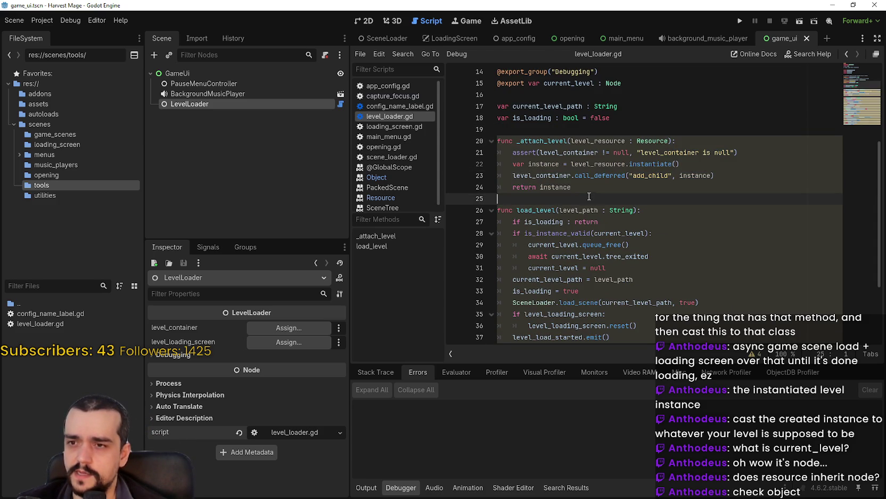
{"action": "scroll", "coordinate": [619, 200], "scroll_direction": "down", "scroll_amount": 3}
{"action": "left_click", "coordinate": [639, 176]}
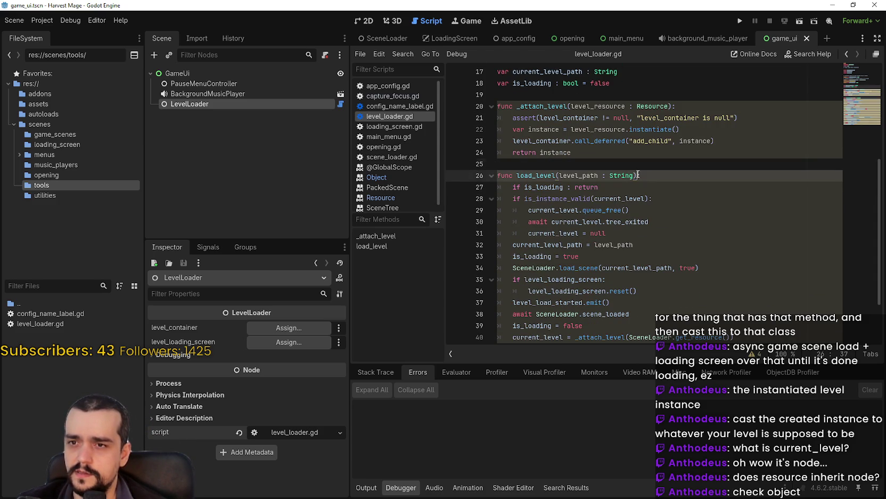
{"action": "scroll", "coordinate": [662, 192], "scroll_direction": "down", "scroll_amount": 2}
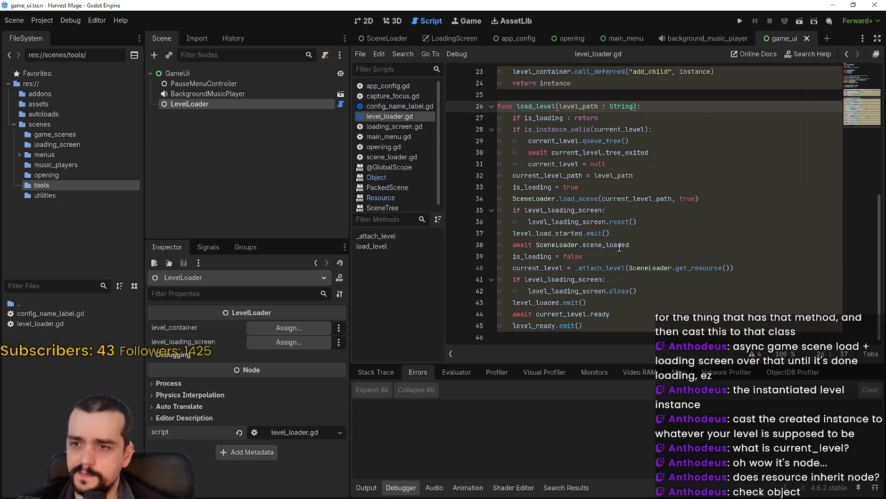
{"action": "scroll", "coordinate": [592, 242], "scroll_direction": "up", "scroll_amount": 3}
{"action": "type", "text": "-> void"}
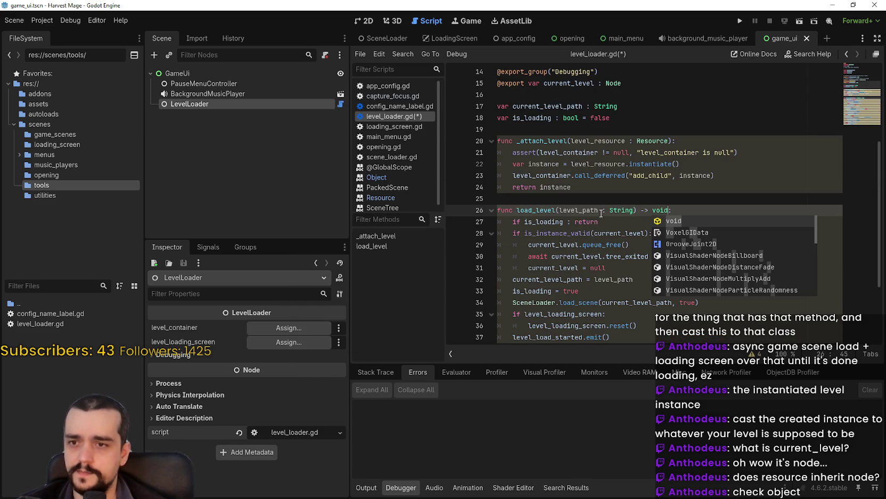
{"action": "key", "text": "Escape"}
Save level_loader.gd and select the GameUi node in the scene tree
{"action": "scroll", "coordinate": [624, 257], "scroll_direction": "down", "scroll_amount": 3}
{"action": "left_click", "coordinate": [658, 303]}
{"action": "left_click", "coordinate": [652, 321]}
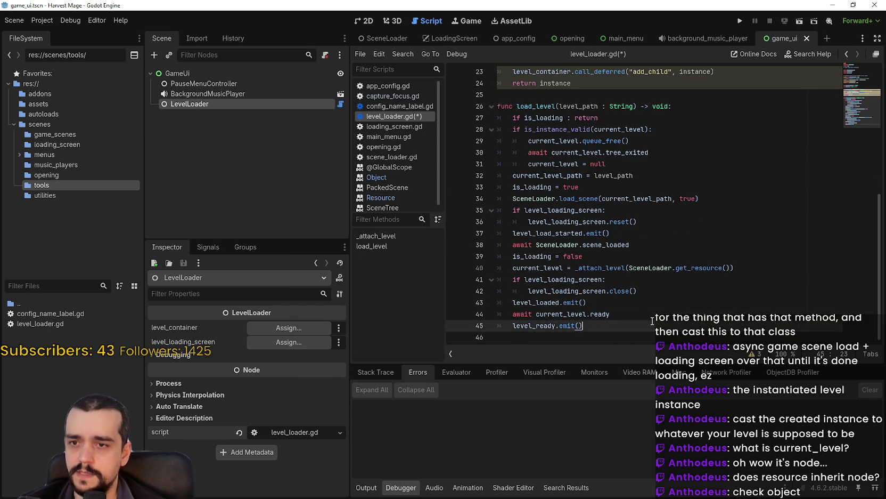
{"action": "scroll", "coordinate": [650, 266], "scroll_direction": "up", "scroll_amount": 4}
{"action": "left_click", "coordinate": [648, 232]}
{"action": "key", "text": "ctrl+s"}
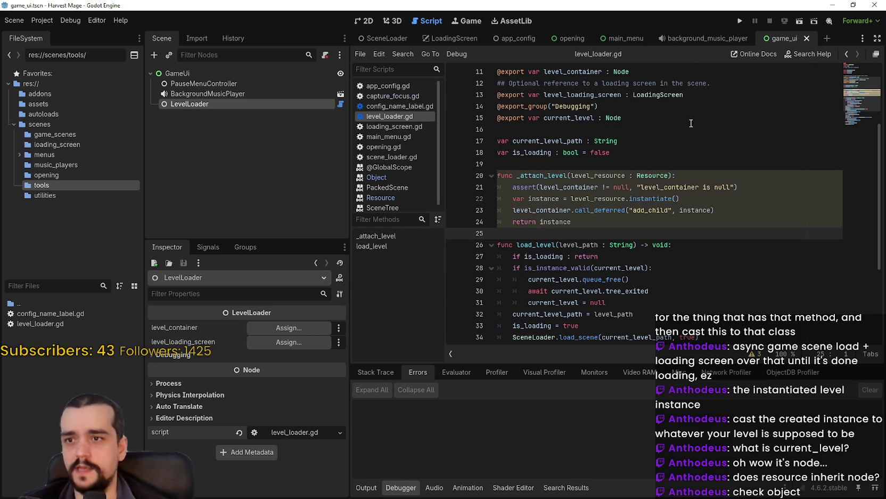
{"action": "left_click", "coordinate": [688, 140]}
{"action": "left_click", "coordinate": [275, 75]}
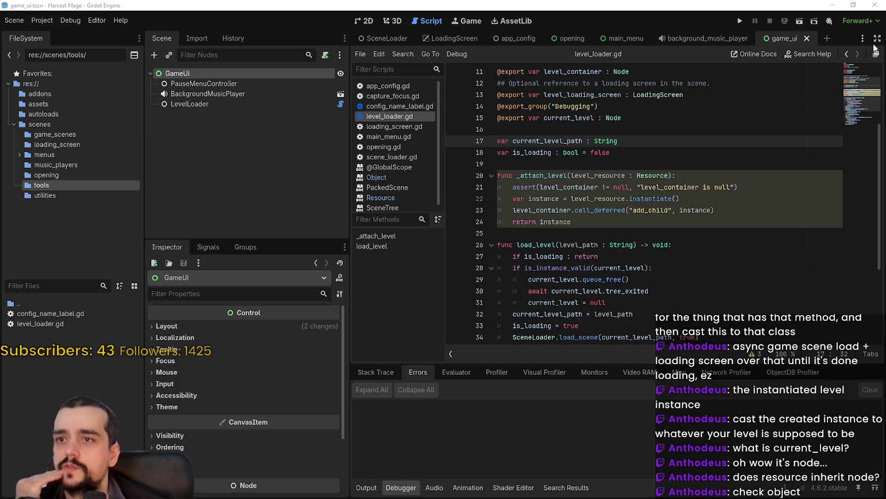
Set app_config's game_scene_path to scenes/game_scenes/game_ui.tscn
{"action": "left_click", "coordinate": [493, 39]}
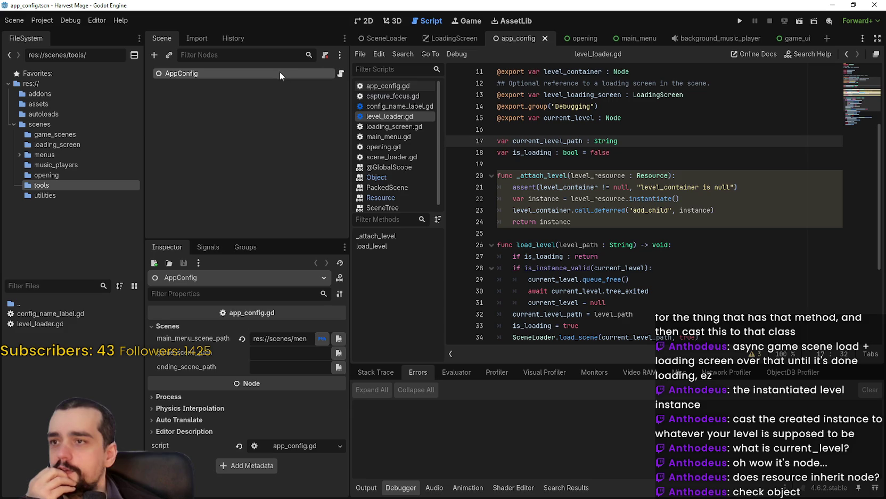
{"action": "left_click", "coordinate": [339, 367]}
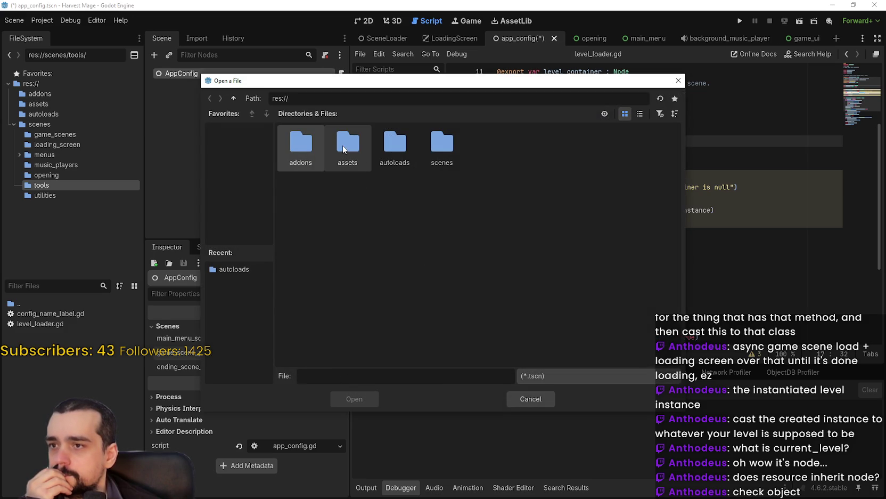
{"action": "double_click", "coordinate": [439, 146]}
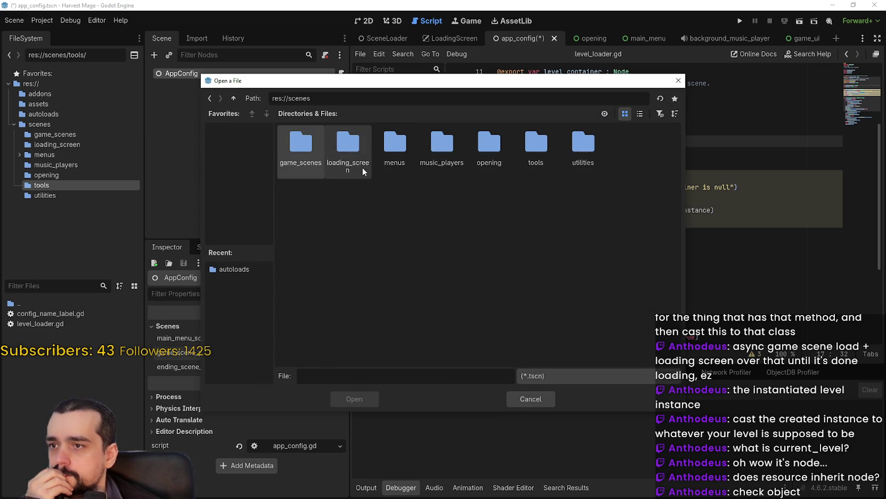
{"action": "double_click", "coordinate": [313, 141]}
{"action": "double_click", "coordinate": [308, 150]}
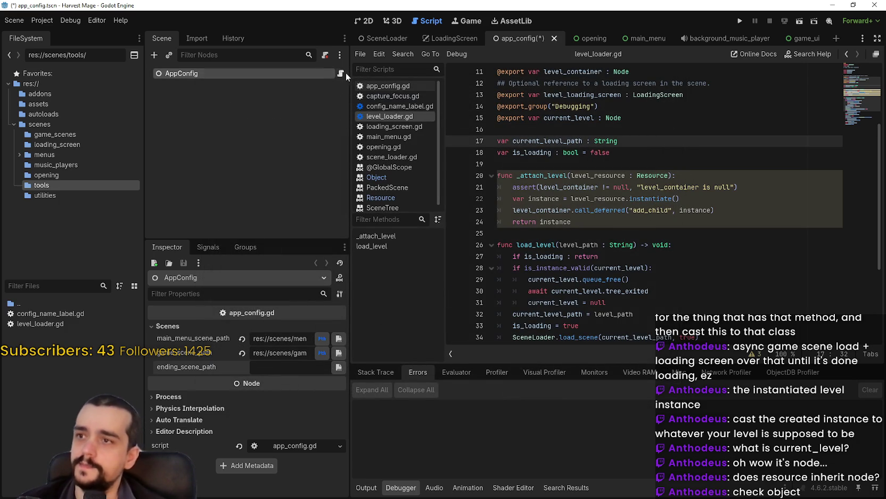
Comment out the ending_scene_path export on line 6 of app_config.gd, save, and run the game
{"action": "left_click", "coordinate": [388, 85]}
{"action": "left_click", "coordinate": [722, 129]}
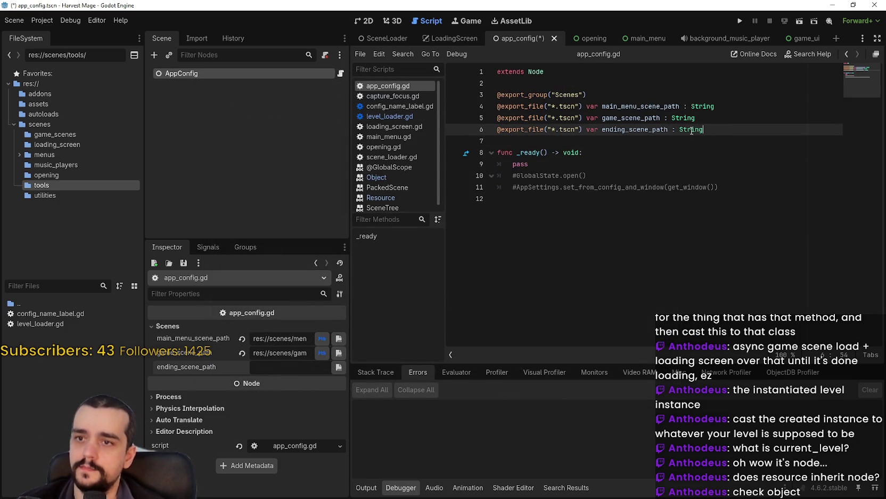
{"action": "left_click", "coordinate": [497, 129]}
{"action": "type", "text": "#"}
{"action": "key", "text": "Down"}
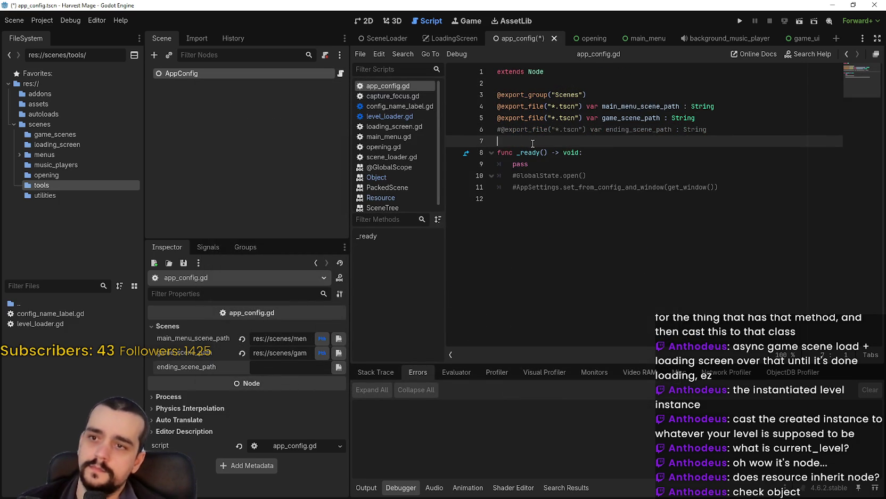
{"action": "key", "text": "ctrl+s"}
{"action": "left_click", "coordinate": [637, 161]}
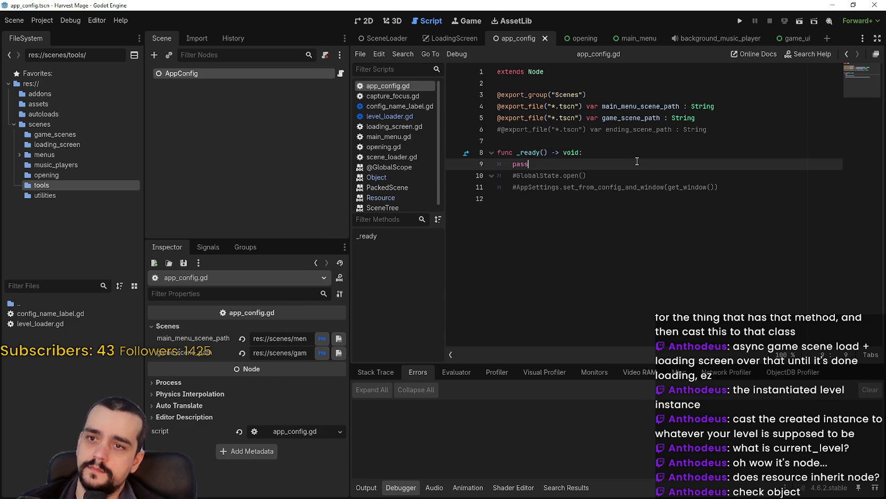
{"action": "left_click", "coordinate": [681, 212]}
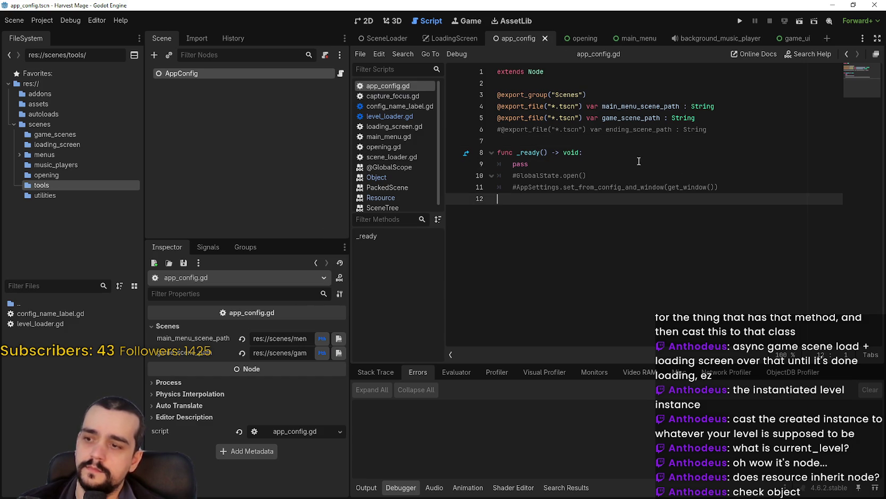
{"action": "left_click", "coordinate": [740, 20]}
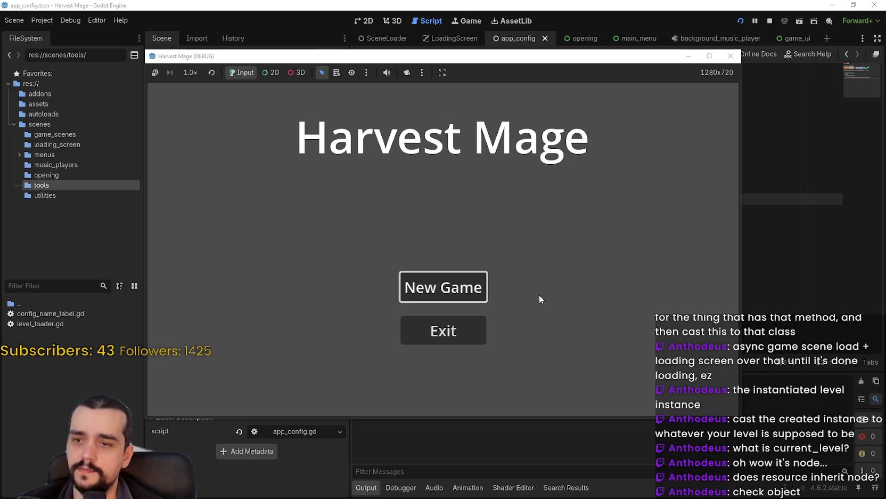
Start a new game and inspect the SceneLoader and GameUi nodes in the remote scene tree
{"action": "left_click_drag", "start_coordinate": [462, 62], "coordinate": [528, 24]}
{"action": "left_click", "coordinate": [538, 247]}
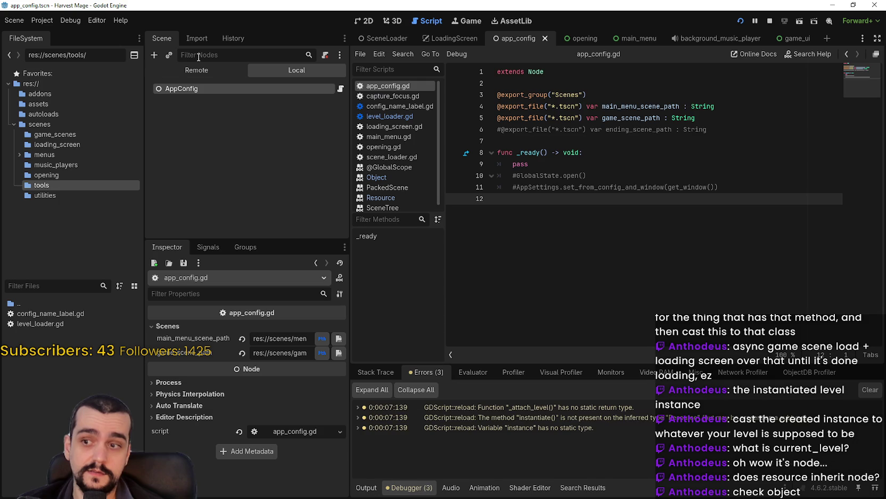
{"action": "left_click", "coordinate": [196, 73]}
{"action": "left_click", "coordinate": [160, 109]}
{"action": "left_click", "coordinate": [156, 119]}
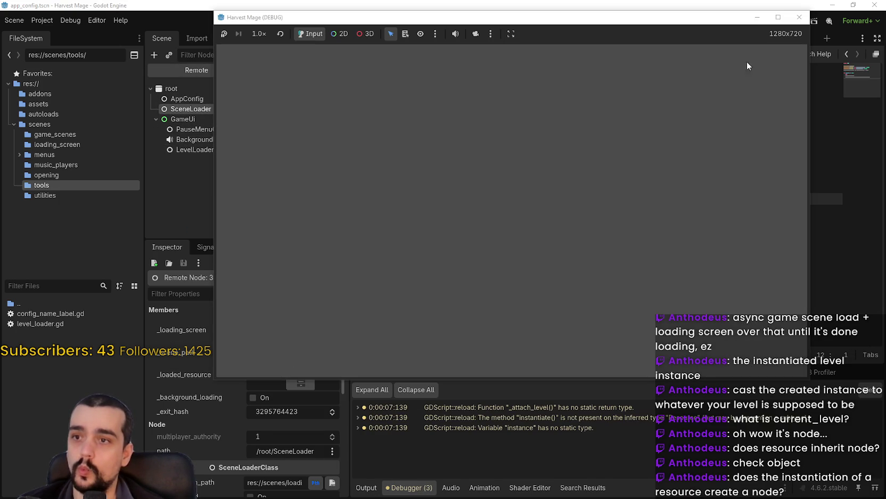
Stop the game and jump from the error to _attach_level in level_loader.gd
{"action": "left_click", "coordinate": [764, 22]}
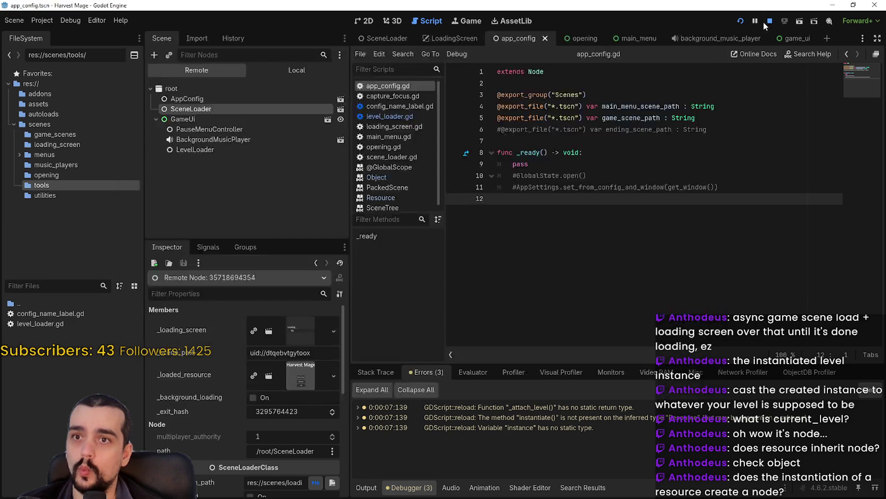
{"action": "left_click", "coordinate": [517, 406]}
{"action": "left_click", "coordinate": [684, 222]}
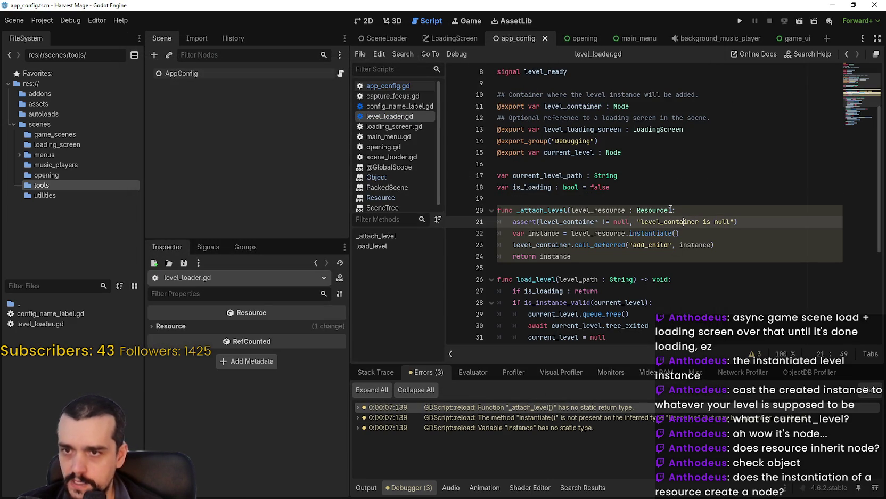
Give _attach_level a Node return type, replacing an initial void
{"action": "left_click", "coordinate": [672, 210]}
{"action": "type", "text": "-> void"}
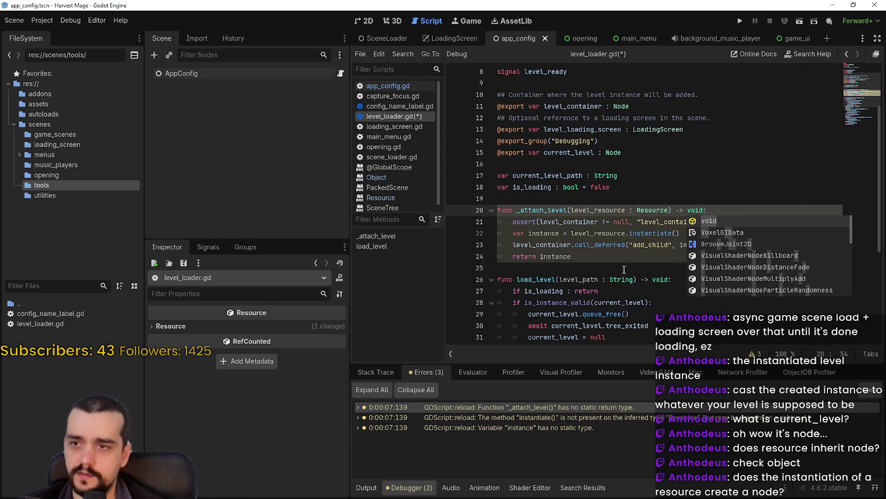
{"action": "left_click", "coordinate": [624, 269]}
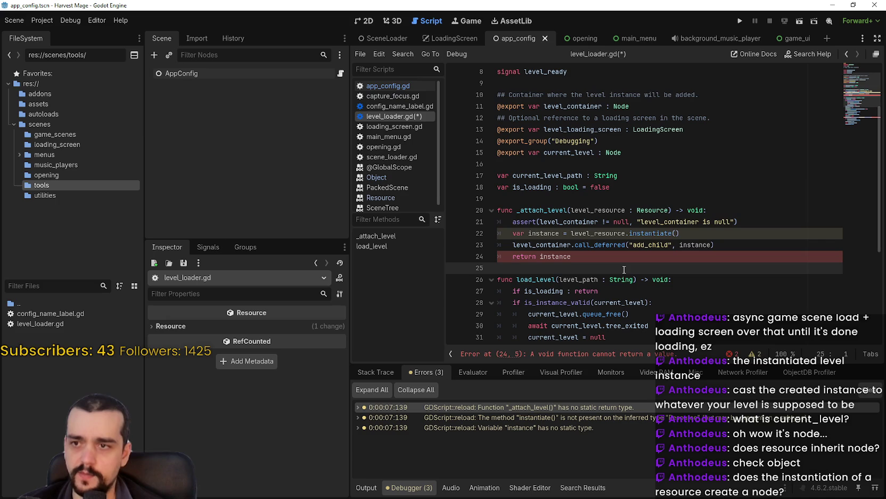
{"action": "double_click", "coordinate": [695, 210]}
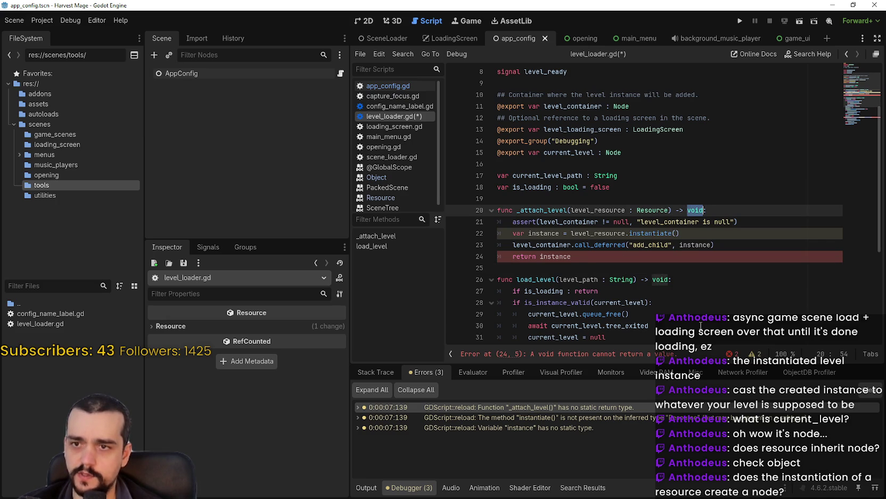
{"action": "type", "text": "Node"}
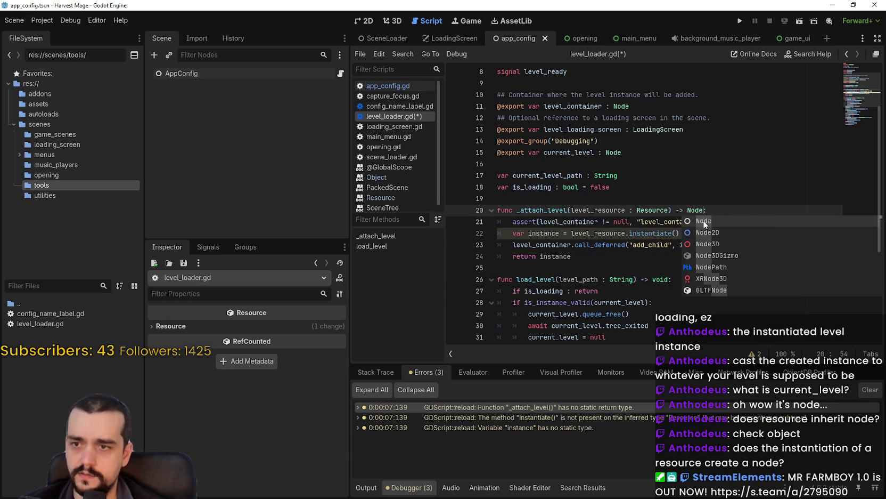
{"action": "left_click", "coordinate": [656, 254]}
Type line 22's instance variable as Node and drop the temporary Node cast
{"action": "left_click", "coordinate": [688, 233]}
{"action": "type", "text": "as Node"}
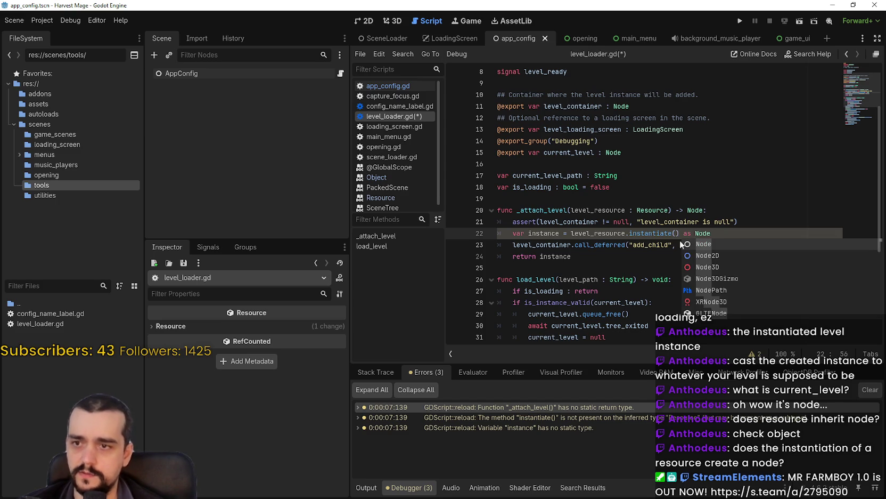
{"action": "left_click", "coordinate": [651, 263]}
{"action": "left_click", "coordinate": [559, 233]}
{"action": "type", "text": ": Node"}
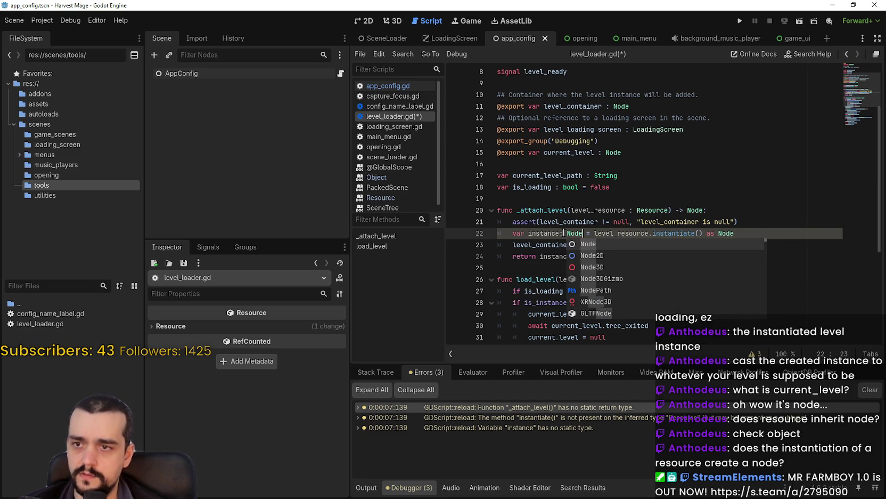
{"action": "left_click", "coordinate": [527, 257]}
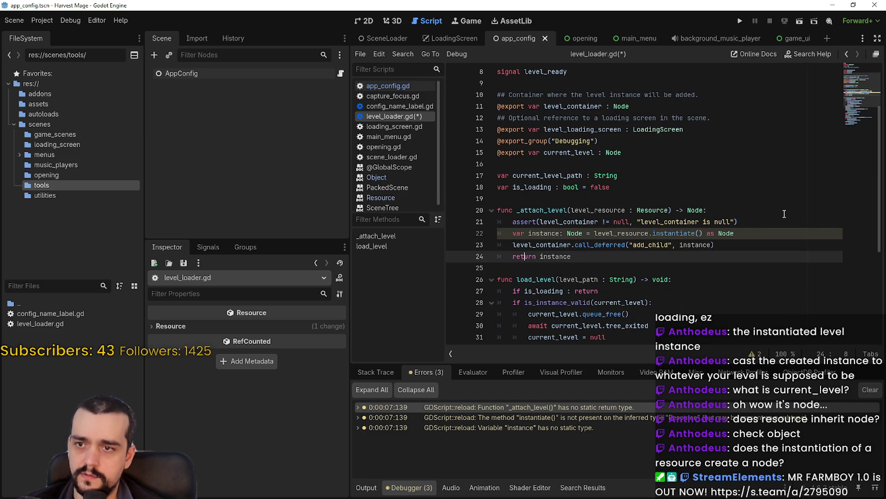
{"action": "double_click", "coordinate": [730, 234]}
{"action": "key", "text": "BackSpace"}
{"action": "key", "text": "BackSpace"}
{"action": "key", "text": "BackSpace"}
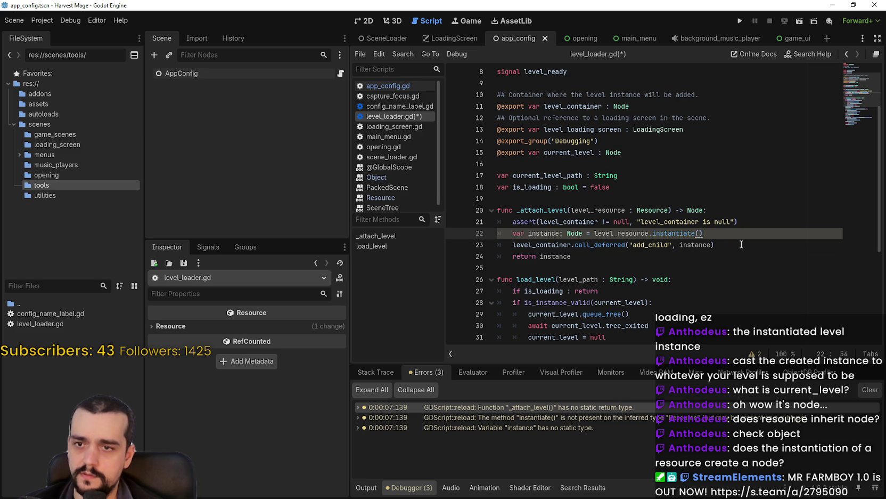
{"action": "left_click", "coordinate": [671, 257]}
Append an 'as PackedScene' cast to instantiate() on line 22
{"action": "left_click", "coordinate": [725, 231]}
{"action": "key", "text": "BackSpace"}
{"action": "type", "text": "as S"}
{"action": "key", "text": "BackSpace"}
{"action": "type", "text": "PackedS"}
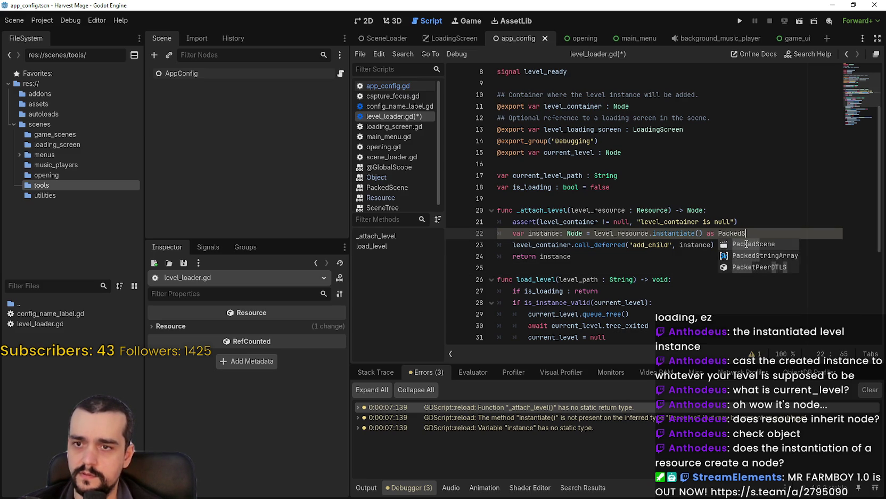
{"action": "key", "text": "Return"}
{"action": "left_click", "coordinate": [721, 262]}
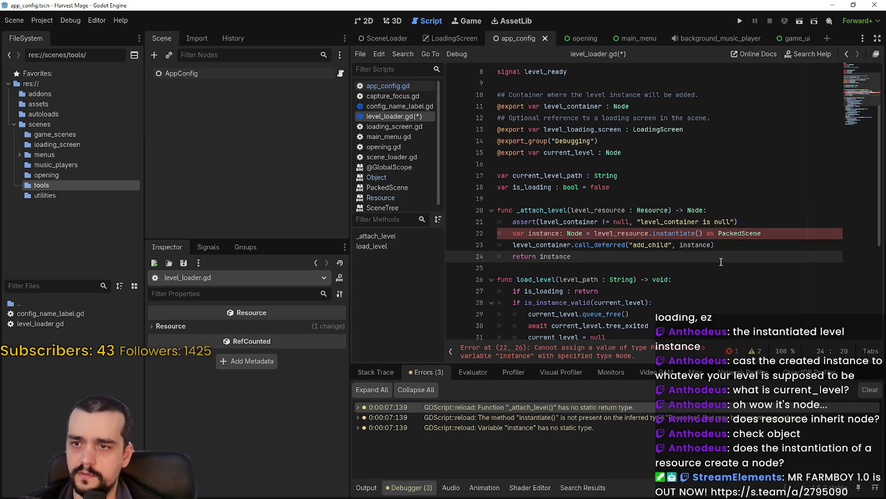
Paste PackedScene as the instance variable's type and _attach_level's return type
{"action": "double_click", "coordinate": [739, 233]}
{"action": "key", "text": "ctrl+c"}
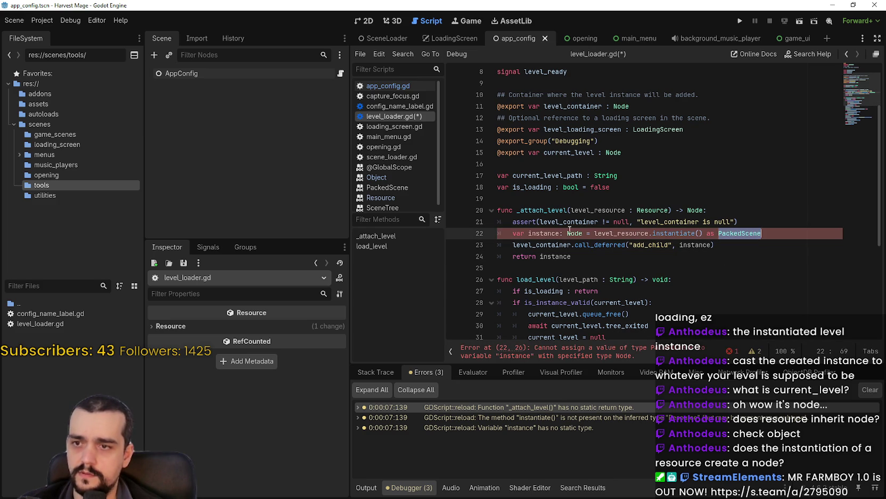
{"action": "double_click", "coordinate": [575, 234]}
{"action": "key", "text": "ctrl+v"}
{"action": "left_click", "coordinate": [586, 267]}
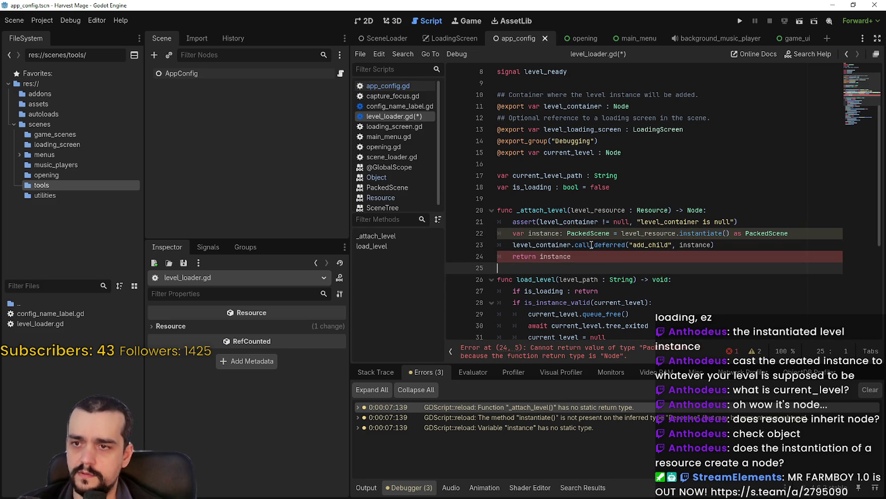
{"action": "double_click", "coordinate": [691, 211]}
{"action": "key", "text": "ctrl+v"}
{"action": "left_click", "coordinate": [693, 268]}
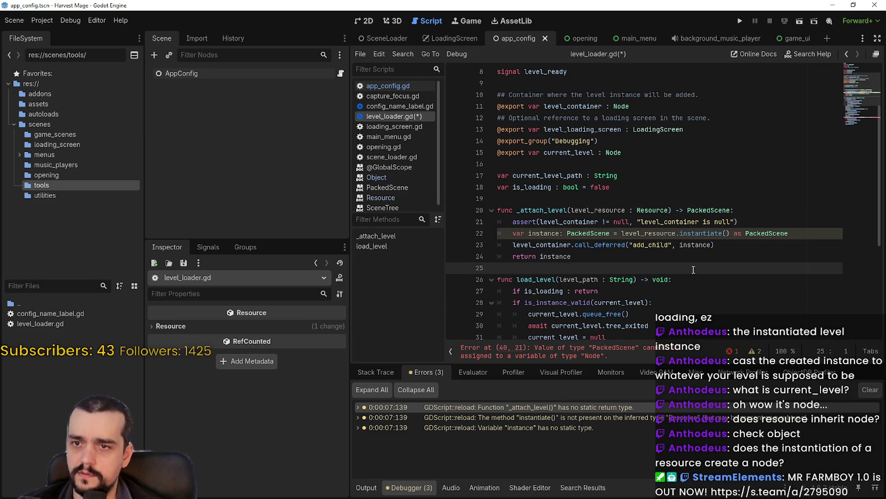
Change current_level's type on line 15 to PackedScene
{"action": "left_click", "coordinate": [854, 118]}
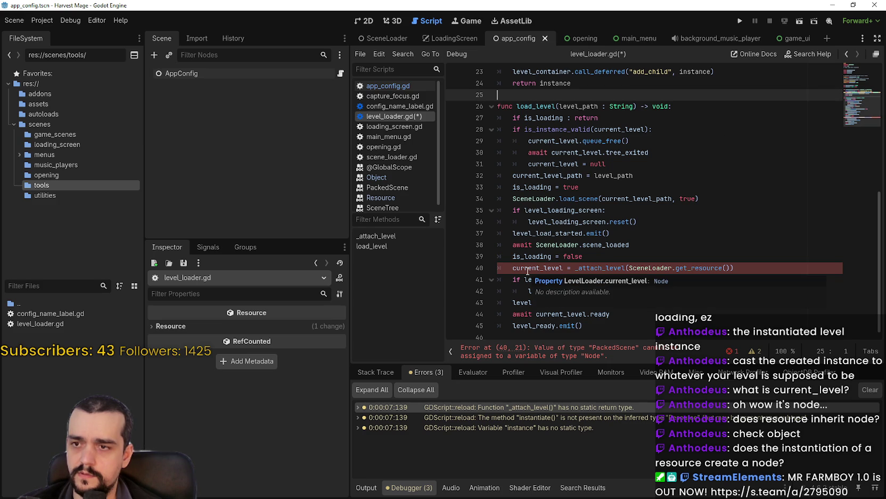
{"action": "left_click", "coordinate": [853, 94]}
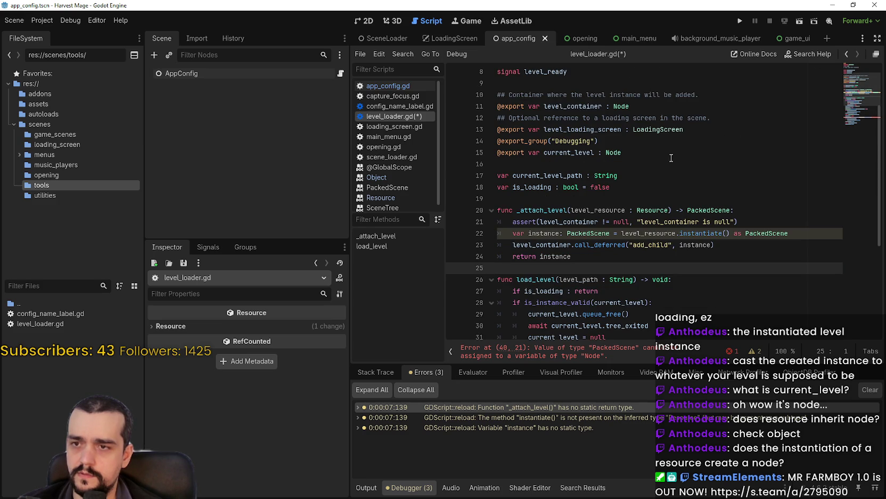
{"action": "left_click", "coordinate": [676, 155]}
{"action": "key", "text": "BackSpace"}
{"action": "key", "text": "BackSpace"}
{"action": "key", "text": "BackSpace"}
{"action": "type", "text": "PackedScene"}
{"action": "left_click", "coordinate": [661, 243]}
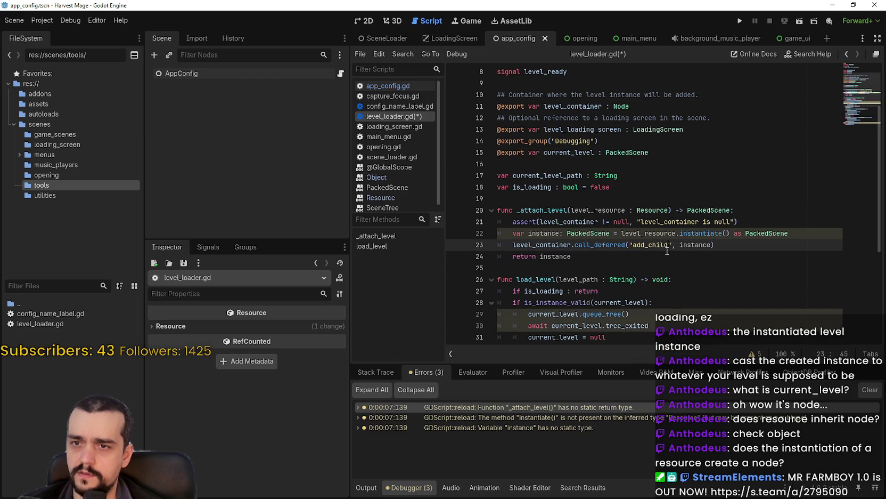
{"action": "left_click", "coordinate": [731, 268]}
Delete the PackedScene cast from line 22 and launch the game to test
{"action": "scroll", "coordinate": [718, 289], "scroll_direction": "down", "scroll_amount": 1}
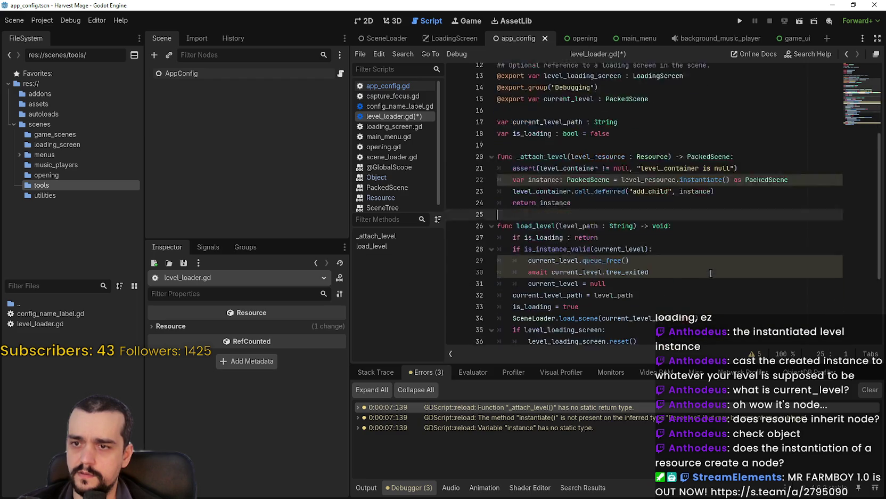
{"action": "left_click", "coordinate": [643, 187]}
{"action": "double_click", "coordinate": [775, 195]}
{"action": "key", "text": "BackSpace"}
{"action": "key", "text": "BackSpace"}
{"action": "key", "text": "BackSpace"}
{"action": "left_click", "coordinate": [703, 255]}
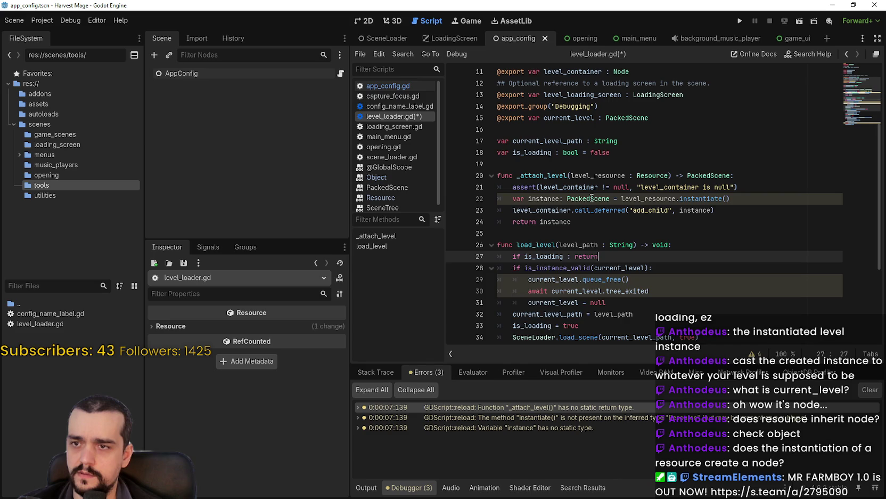
{"action": "double_click", "coordinate": [551, 199]}
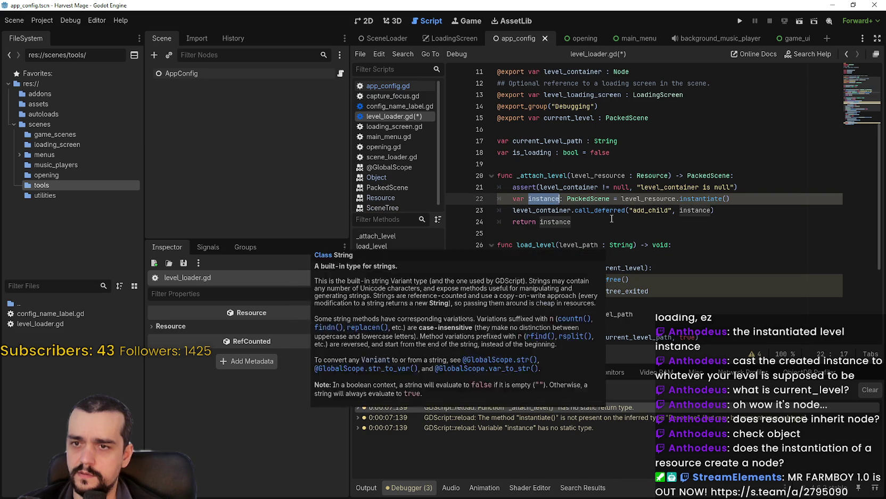
{"action": "key", "text": "Down"}
{"action": "key", "text": "Down"}
{"action": "key", "text": "End"}
{"action": "left_click", "coordinate": [757, 202]}
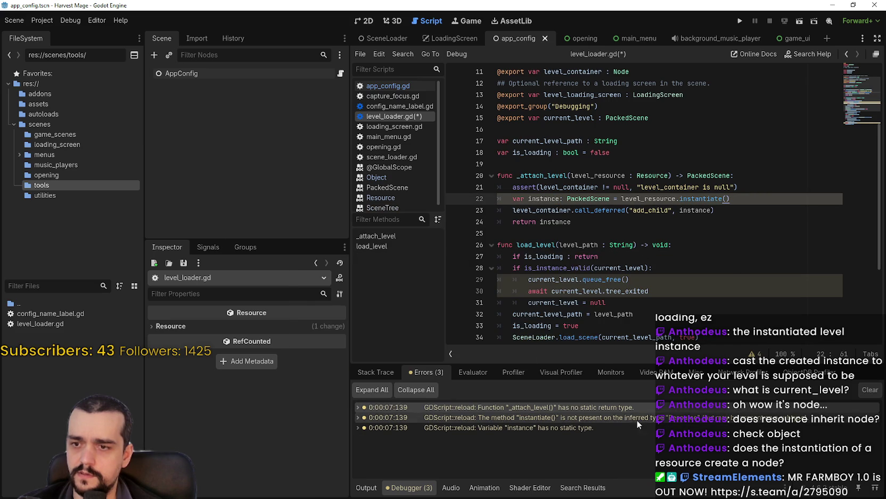
{"action": "left_click", "coordinate": [740, 21]}
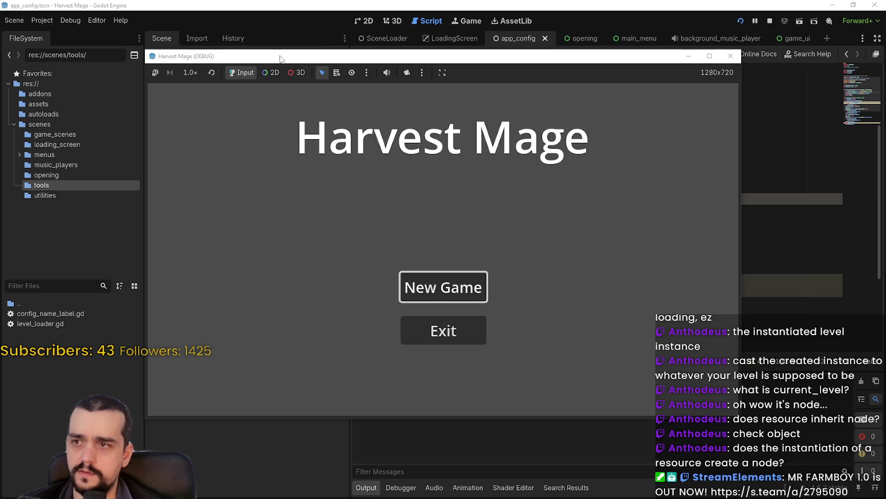
Start a new game and inspect the remote LevelLoader under GameUi, showing is_loading on and current_level empty
{"action": "key", "text": "Return"}
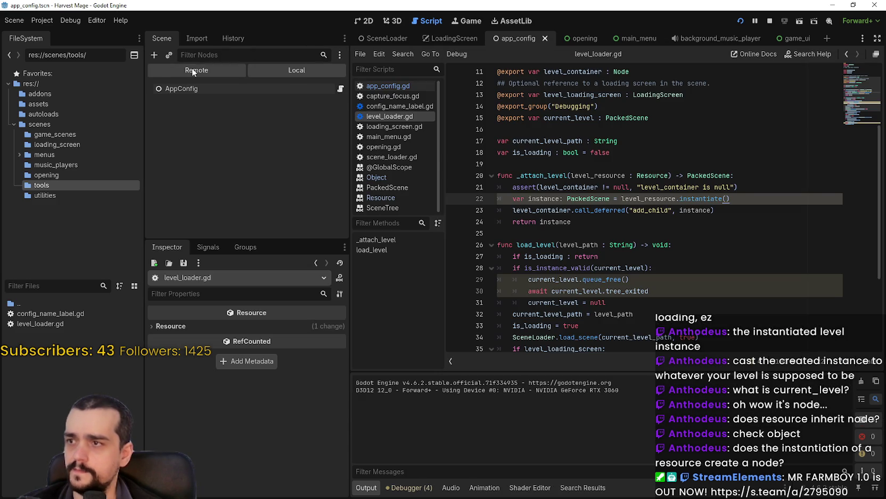
{"action": "left_click", "coordinate": [193, 70]}
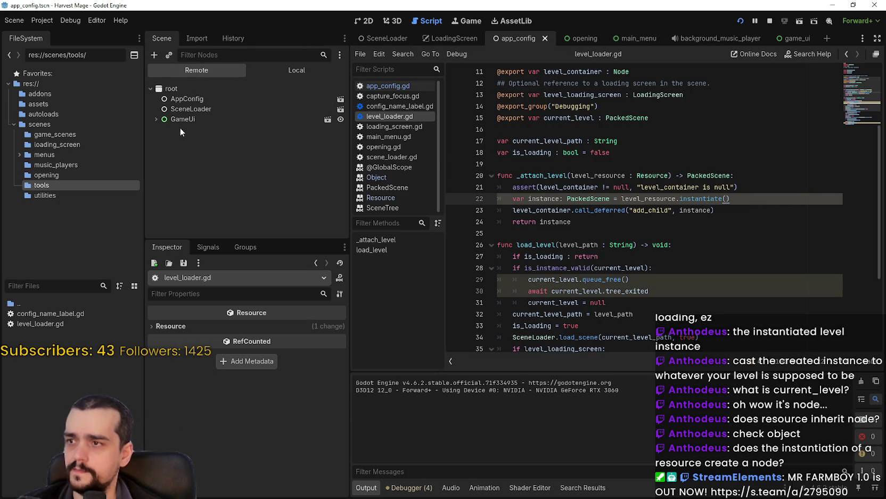
{"action": "left_click", "coordinate": [153, 119]}
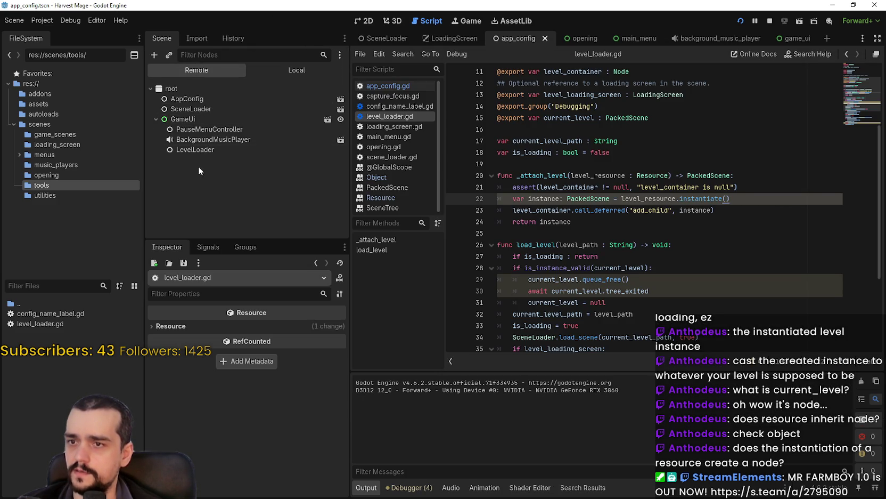
{"action": "left_click", "coordinate": [210, 119]}
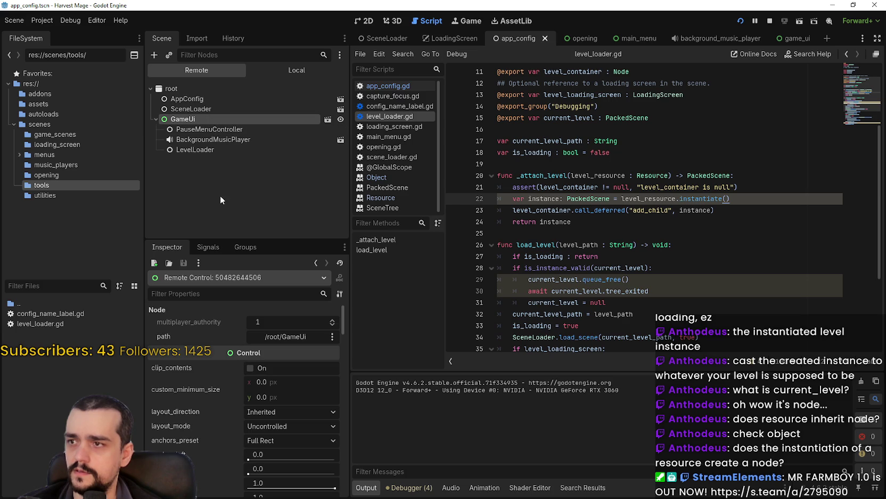
{"action": "left_click", "coordinate": [215, 147]}
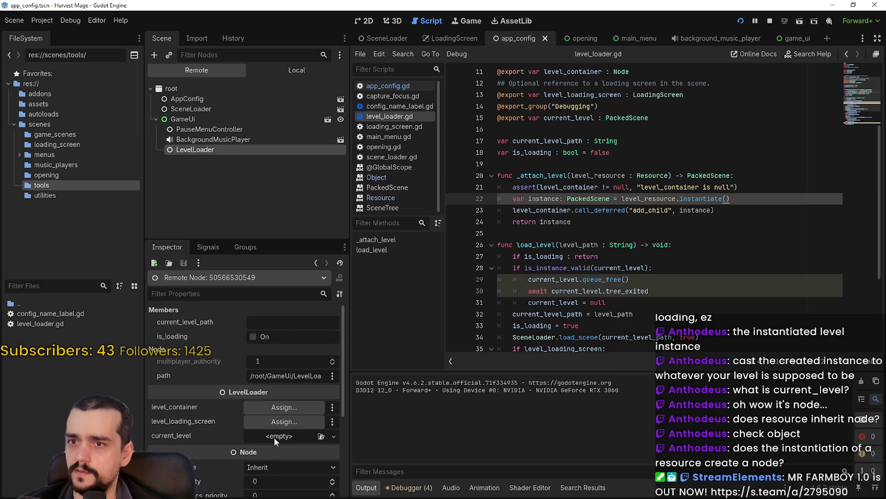
{"action": "scroll", "coordinate": [235, 409], "scroll_direction": "down", "scroll_amount": 1}
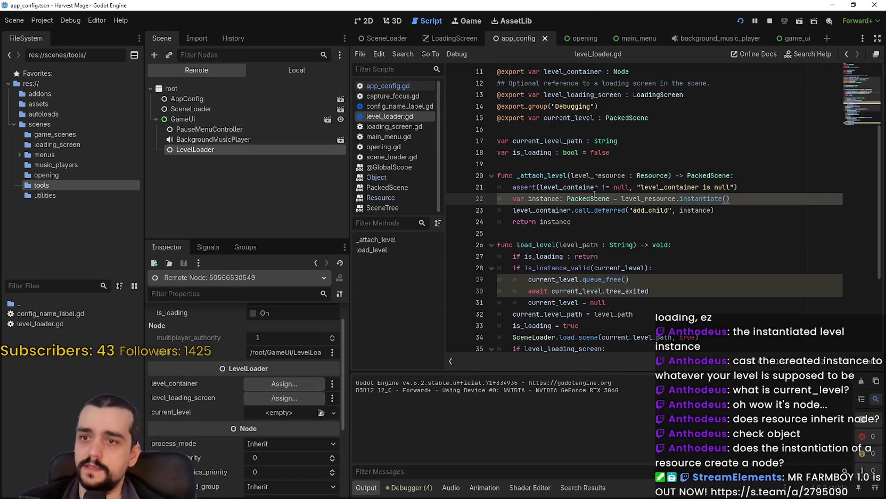
{"action": "double_click", "coordinate": [589, 198]}
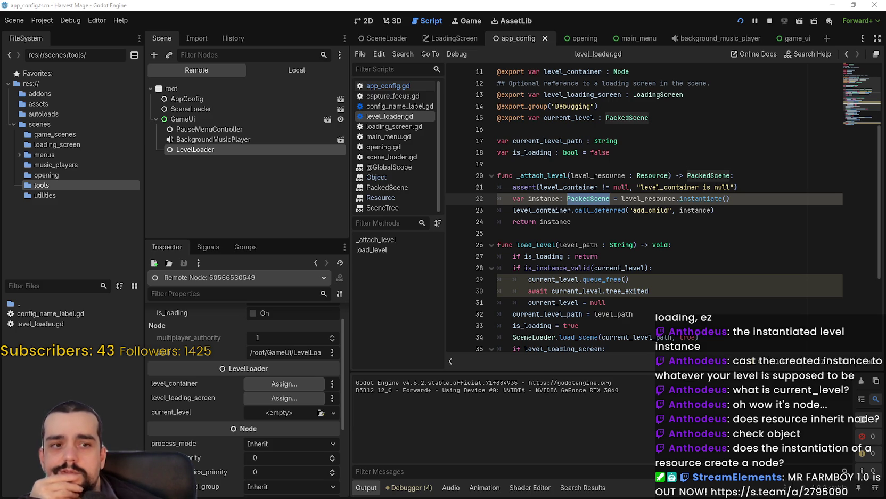
Bring the Game Template editor with game_ui.tscn to the front
{"action": "key", "text": "alt+Tab"}
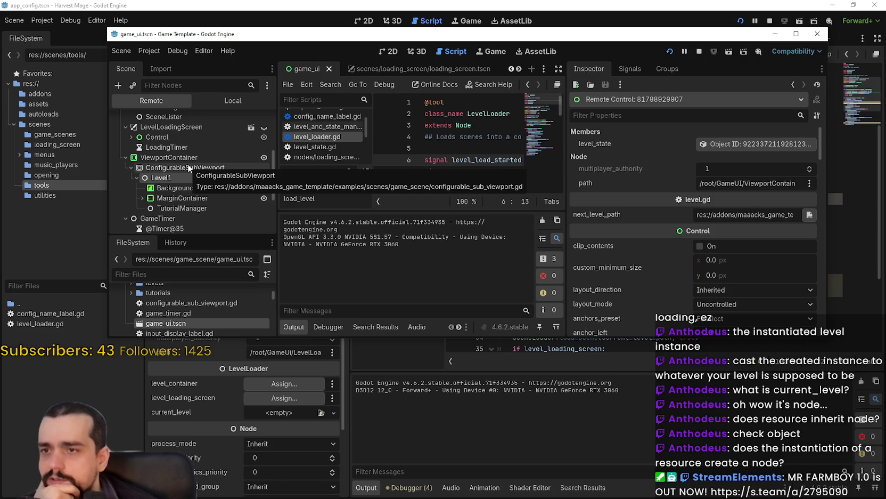
Inspect the running level's Label ('Example Level #1') under MarginContainer > VBoxContainer in the remote tree
{"action": "left_click", "coordinate": [188, 166]}
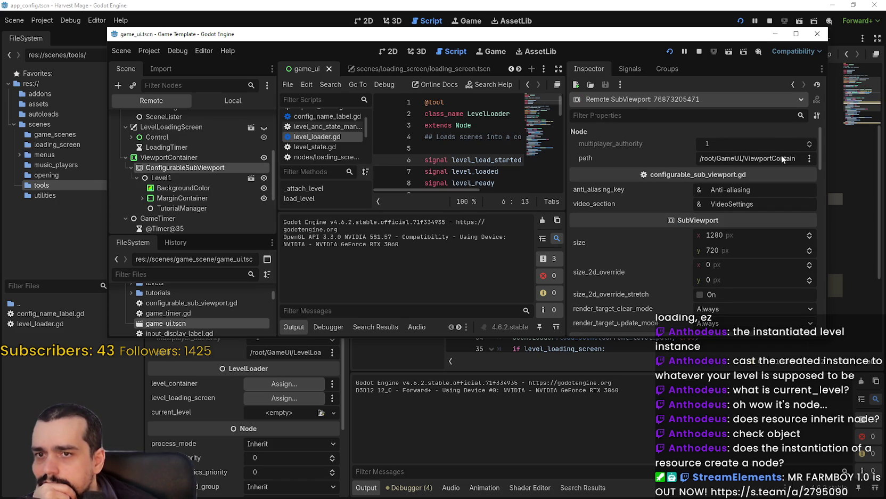
{"action": "scroll", "coordinate": [665, 290], "scroll_direction": "down", "scroll_amount": 10}
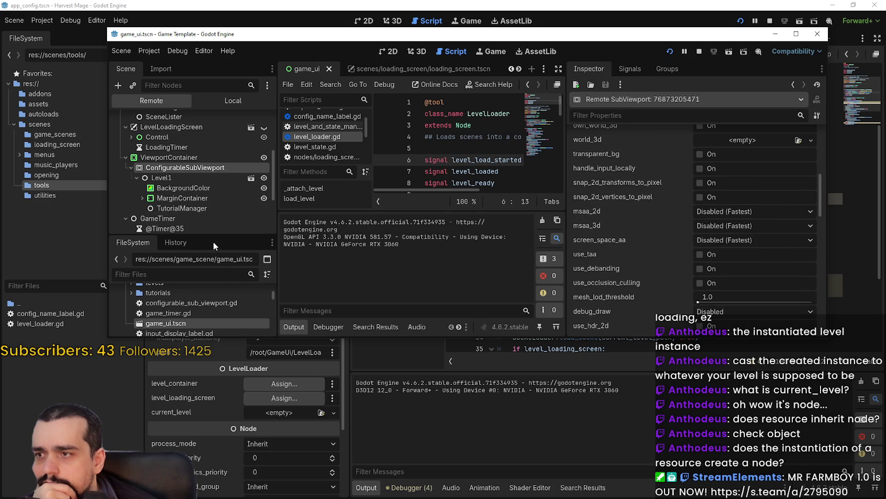
{"action": "left_click_drag", "start_coordinate": [214, 237], "coordinate": [216, 265]}
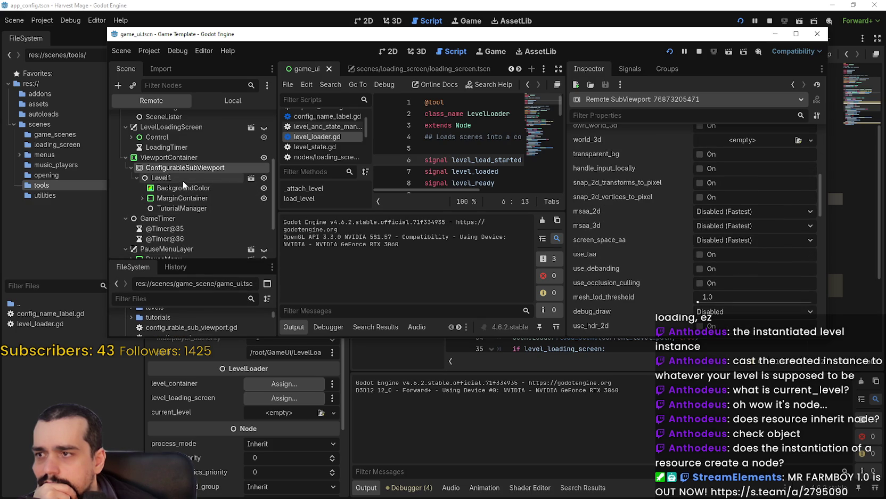
{"action": "left_click", "coordinate": [189, 197]}
{"action": "left_click", "coordinate": [187, 208]}
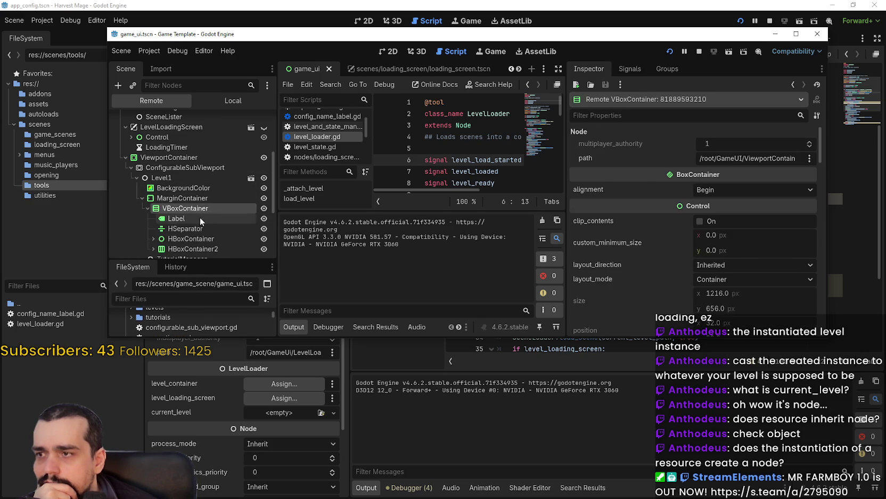
{"action": "left_click", "coordinate": [200, 217]}
{"action": "scroll", "coordinate": [200, 210], "scroll_direction": "down", "scroll_amount": 2}
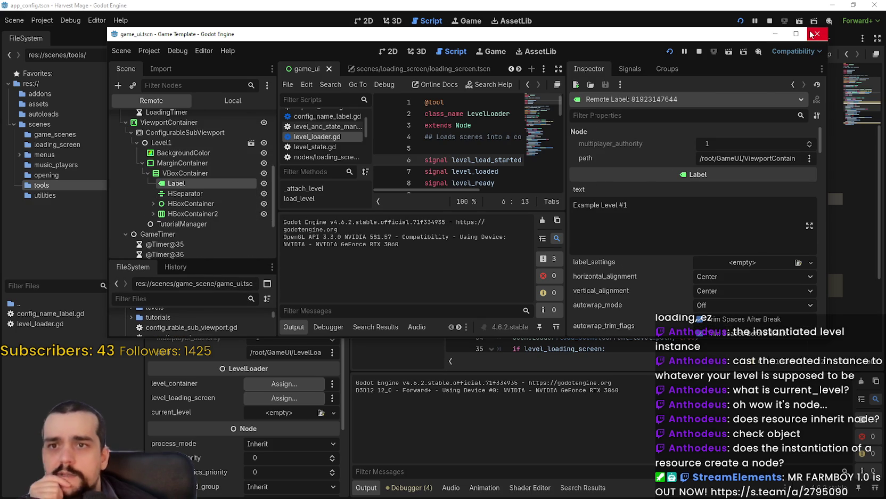
Close the Game Template editor window and return to the Harvest Mage editor
{"action": "left_click_drag", "start_coordinate": [715, 26], "coordinate": [650, 57]}
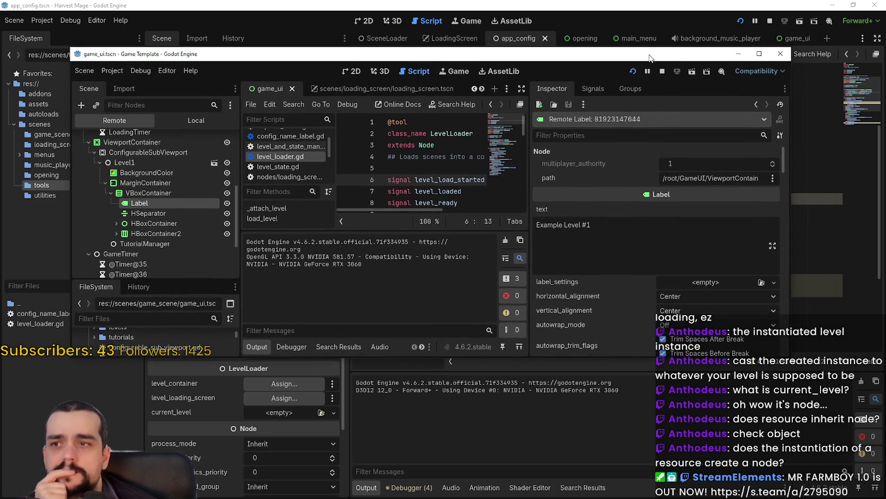
{"action": "left_click", "coordinate": [662, 71]}
{"action": "key", "text": "alt+Tab"}
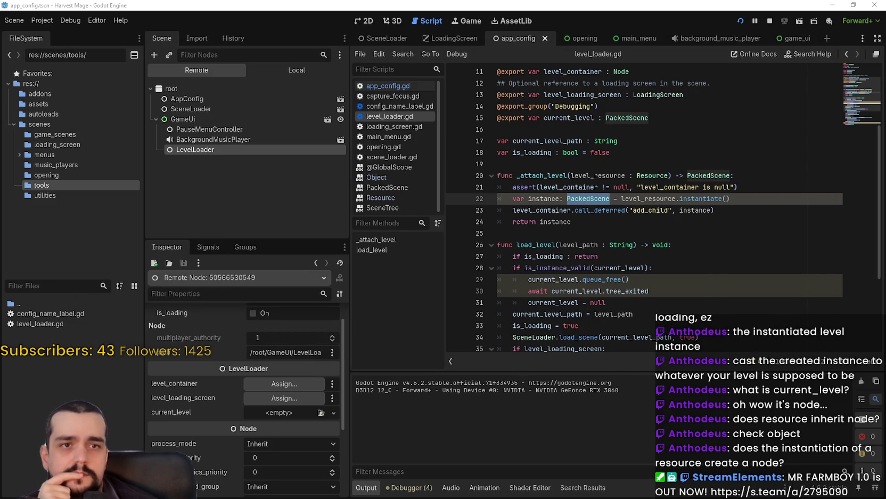
Change current_level's type on line 15 from PackedScene to Node
{"action": "double_click", "coordinate": [701, 175]}
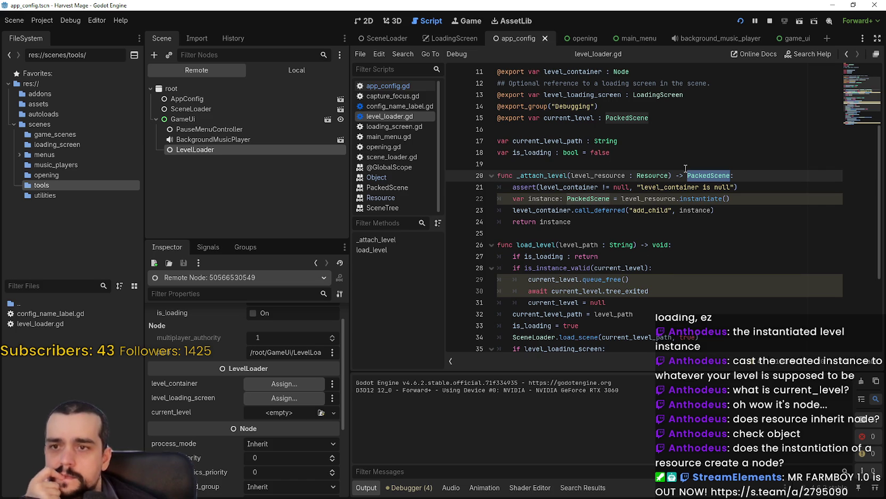
{"action": "double_click", "coordinate": [622, 118]}
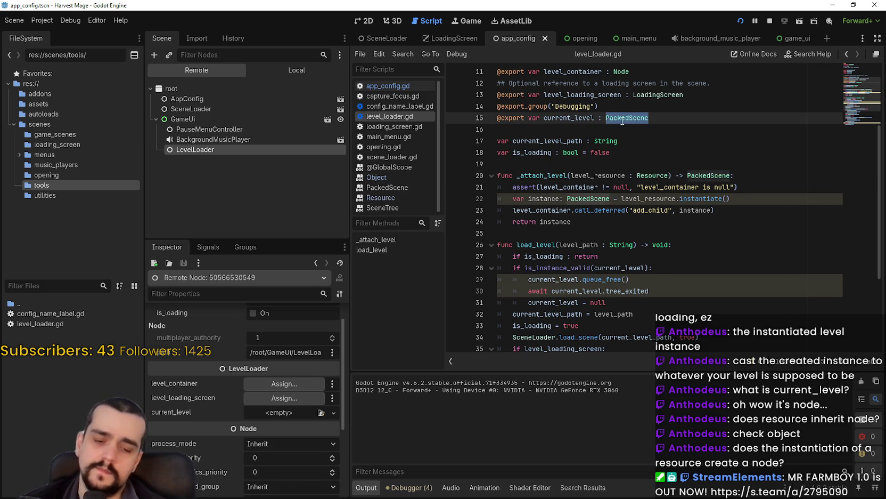
{"action": "type", "text": "Node"}
{"action": "key", "text": "Return"}
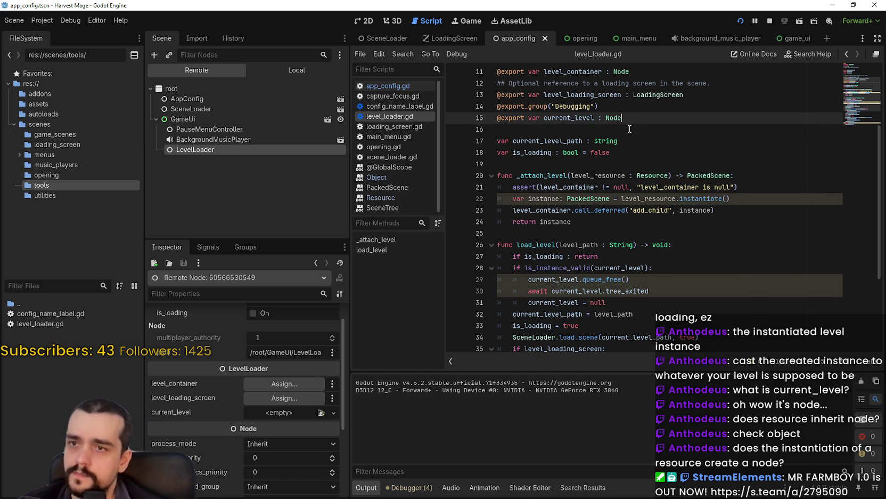
{"action": "left_click", "coordinate": [631, 132]}
Retype _attach_level's return and the instance variable on line 22 from PackedScene to Node
{"action": "double_click", "coordinate": [702, 175]}
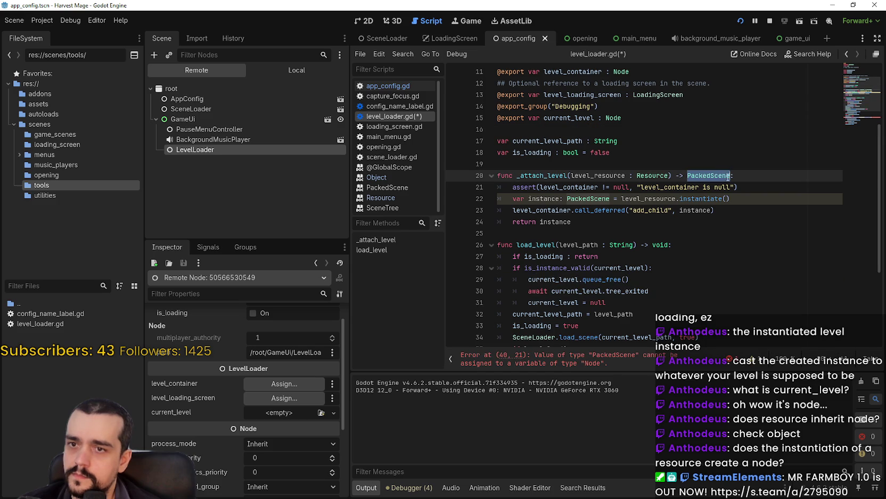
{"action": "type", "text": "Node"}
{"action": "left_click", "coordinate": [625, 199]}
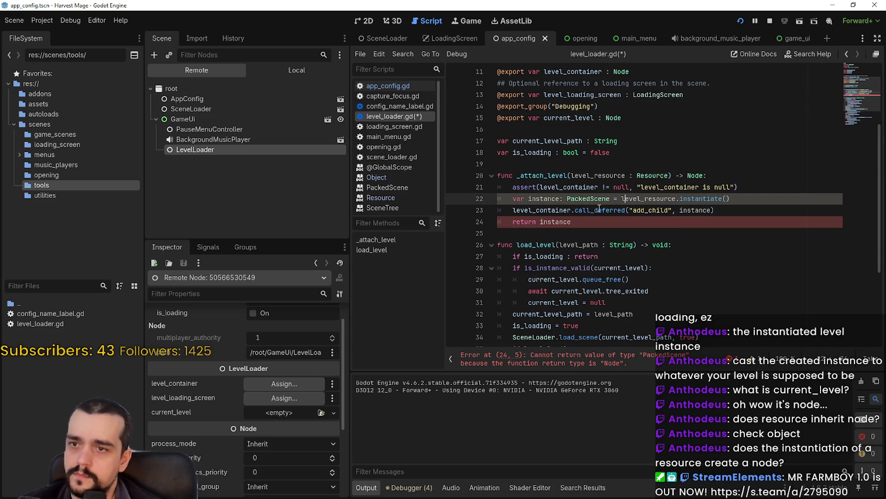
{"action": "double_click", "coordinate": [595, 199]}
{"action": "type", "text": "Node"}
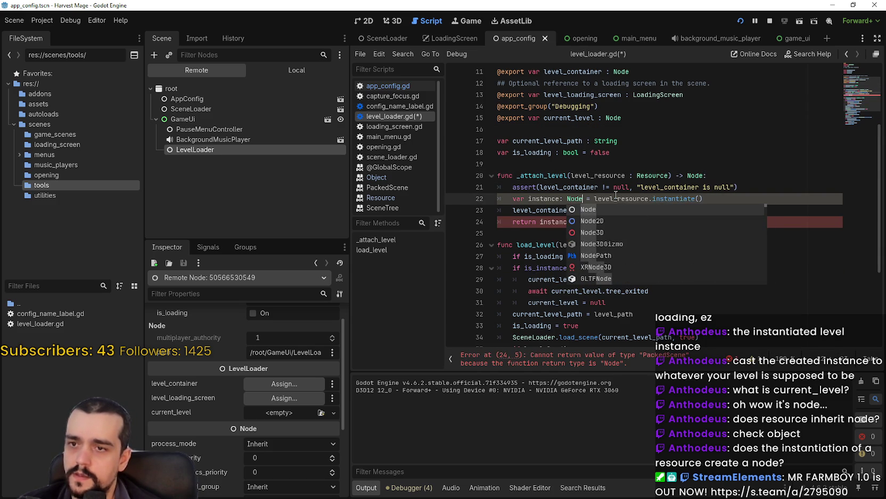
{"action": "key", "text": "Escape"}
{"action": "key", "text": "End"}
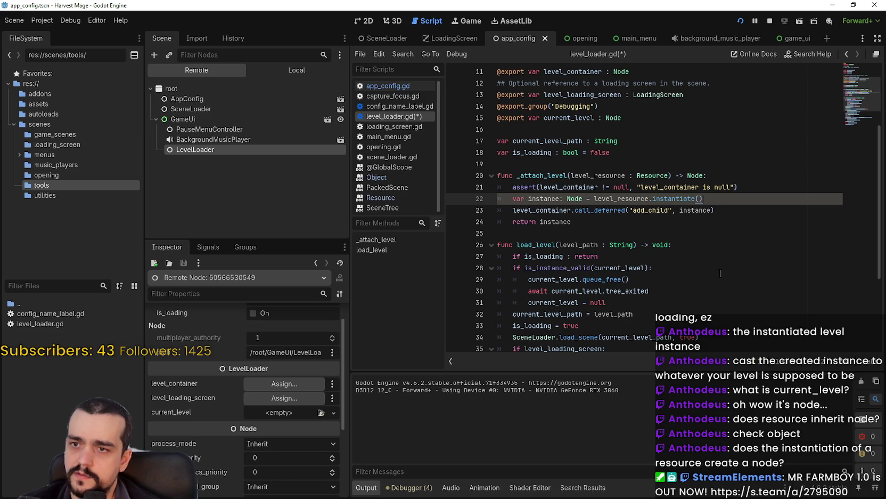
{"action": "left_click", "coordinate": [410, 487]}
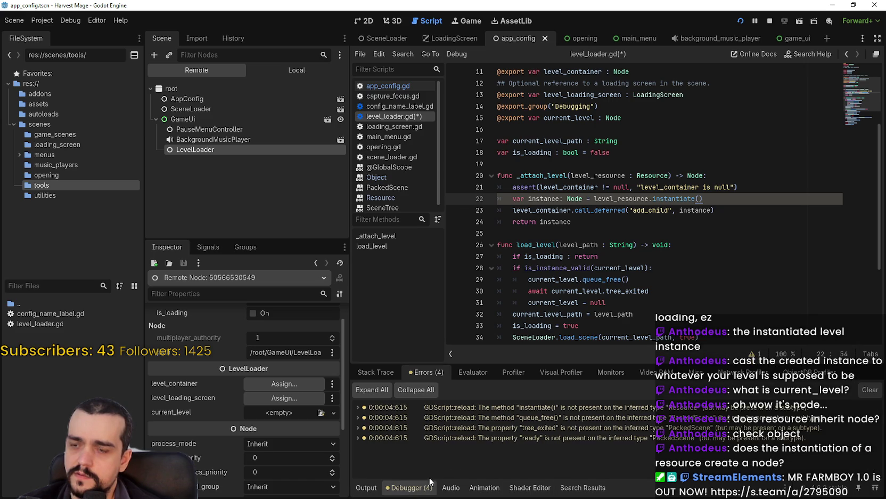
Go to the instantiate() error on line 22, try an 'as Node' cast, then remove it
{"action": "left_click", "coordinate": [558, 412]}
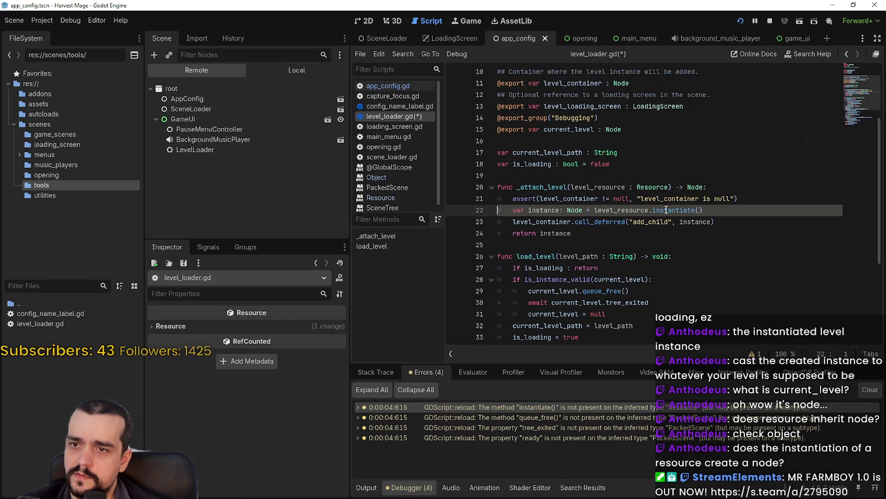
{"action": "mouse_move", "coordinate": [649, 210]}
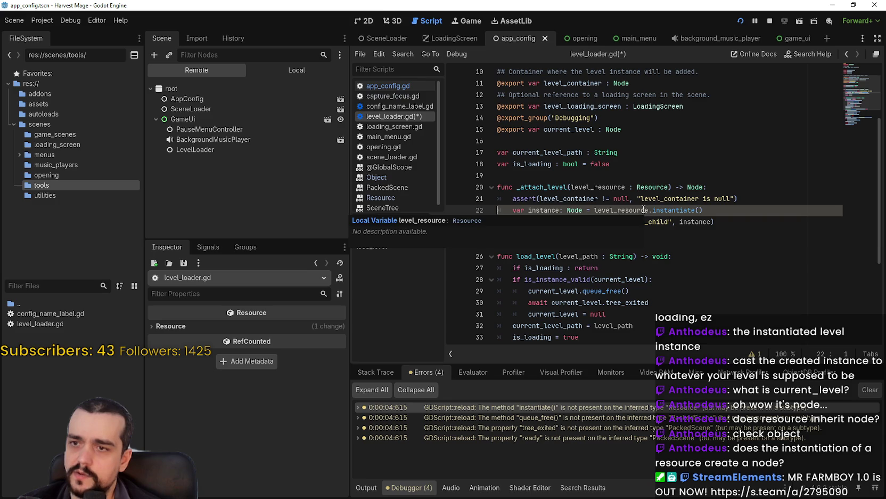
{"action": "left_click_drag", "start_coordinate": [703, 211], "coordinate": [593, 214]}
{"action": "left_click", "coordinate": [671, 211]}
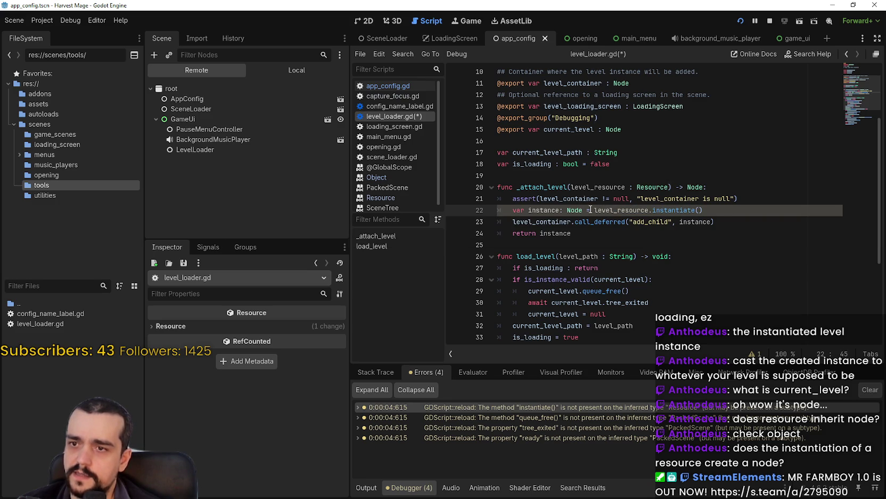
{"action": "left_click_drag", "start_coordinate": [594, 211], "coordinate": [726, 210]}
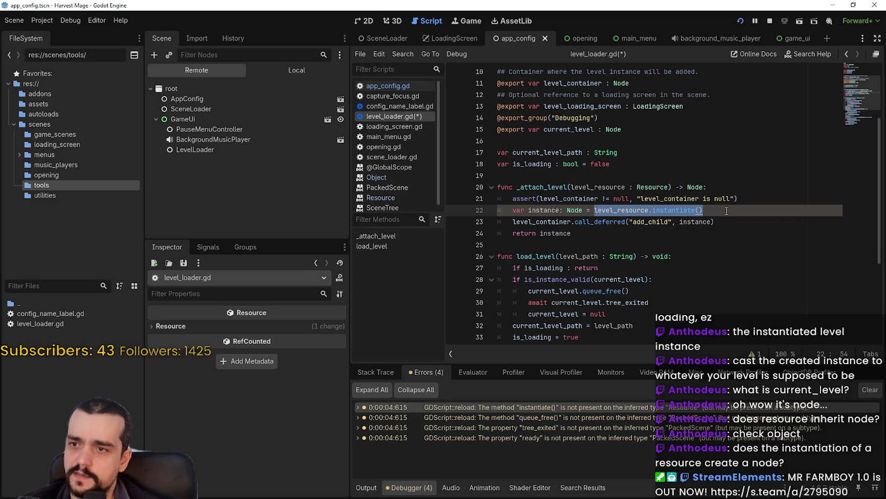
{"action": "left_click", "coordinate": [727, 210]}
{"action": "type", "text": "as Node"}
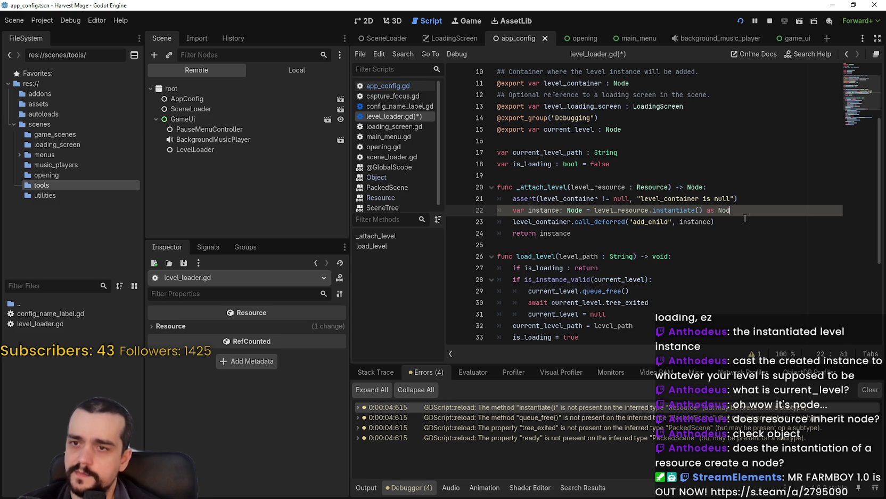
{"action": "key", "text": "Escape"}
{"action": "left_click", "coordinate": [639, 245]}
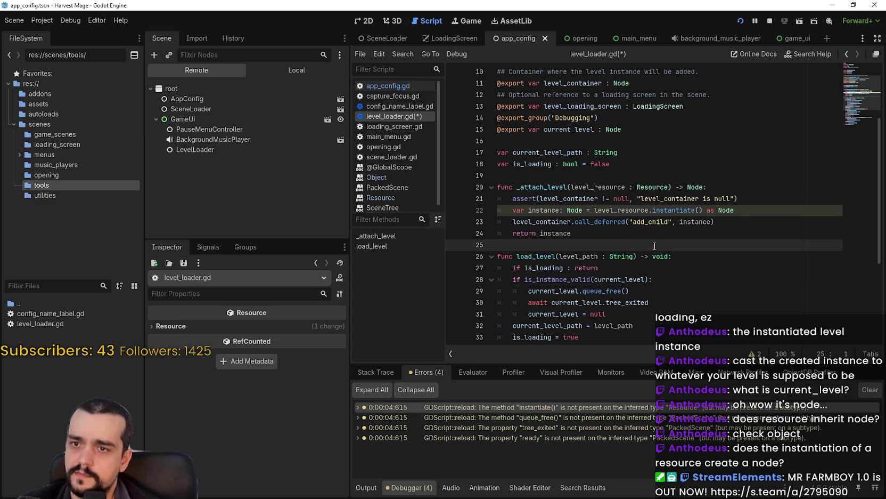
{"action": "left_click", "coordinate": [747, 208]}
{"action": "key", "text": "BackSpace"}
{"action": "key", "text": "BackSpace"}
{"action": "key", "text": "BackSpace"}
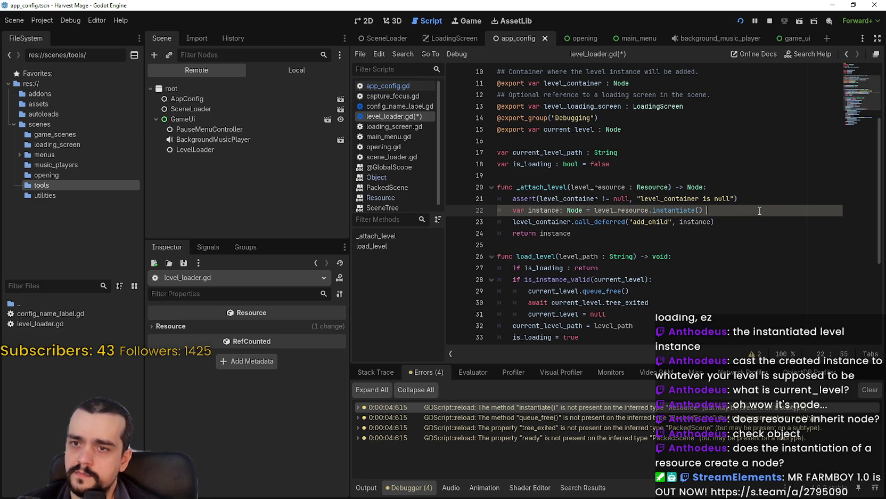
{"action": "type", "text": ")"}
Check the level_resource parameter declaration on line 20 and save level_loader.gd
{"action": "left_click", "coordinate": [635, 230]}
{"action": "mouse_move", "coordinate": [643, 278]}
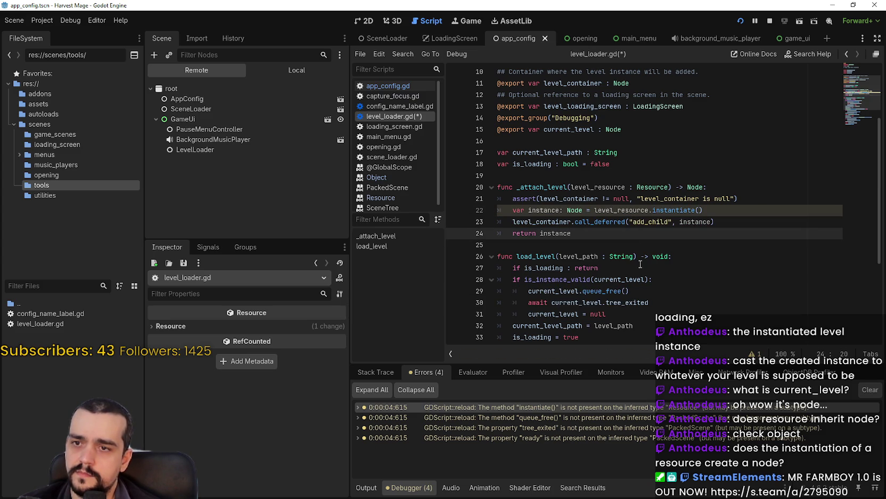
{"action": "mouse_move", "coordinate": [641, 208]}
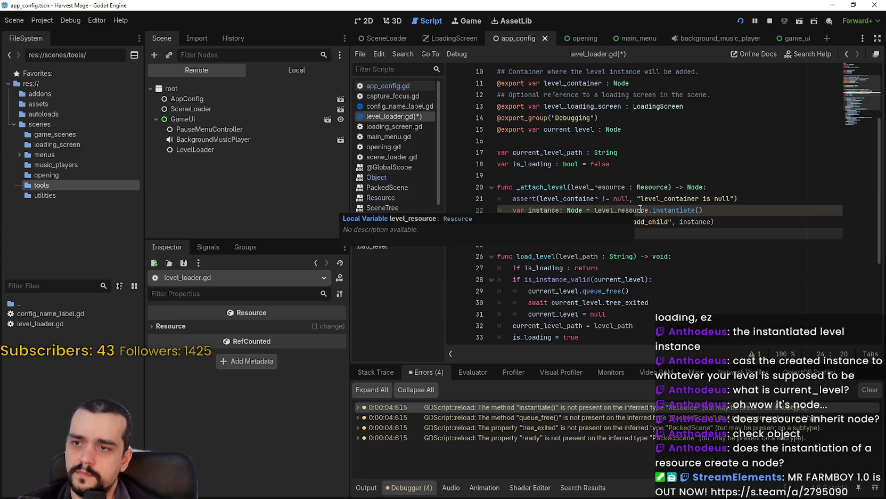
{"action": "left_click", "coordinate": [642, 209]}
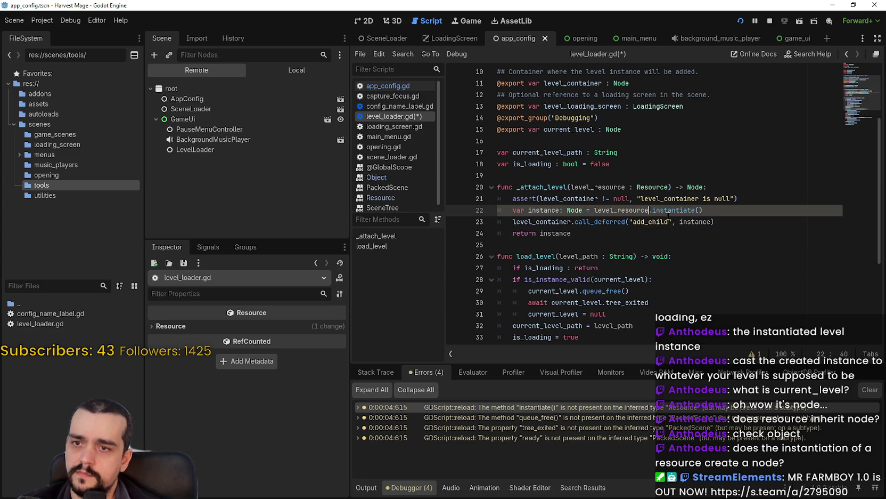
{"action": "double_click", "coordinate": [638, 210]}
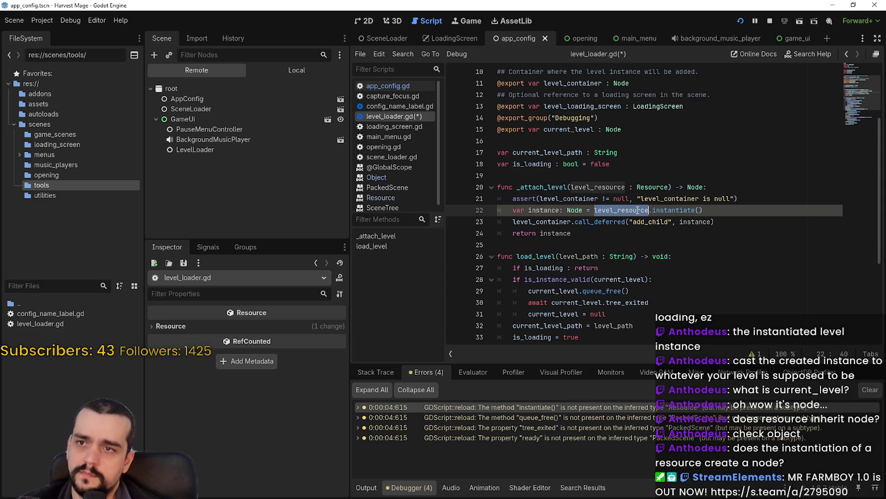
{"action": "key", "text": "ctrl+d"}
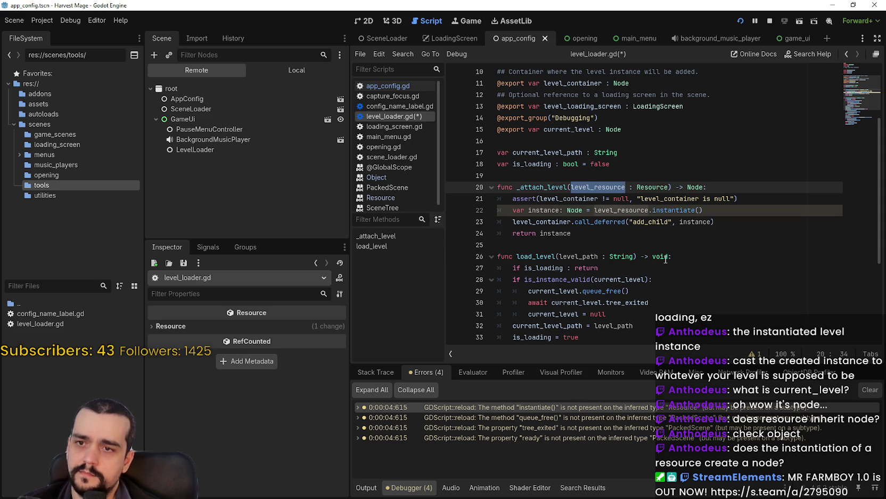
{"action": "left_click", "coordinate": [650, 238]}
{"action": "key", "text": "ctrl+s"}
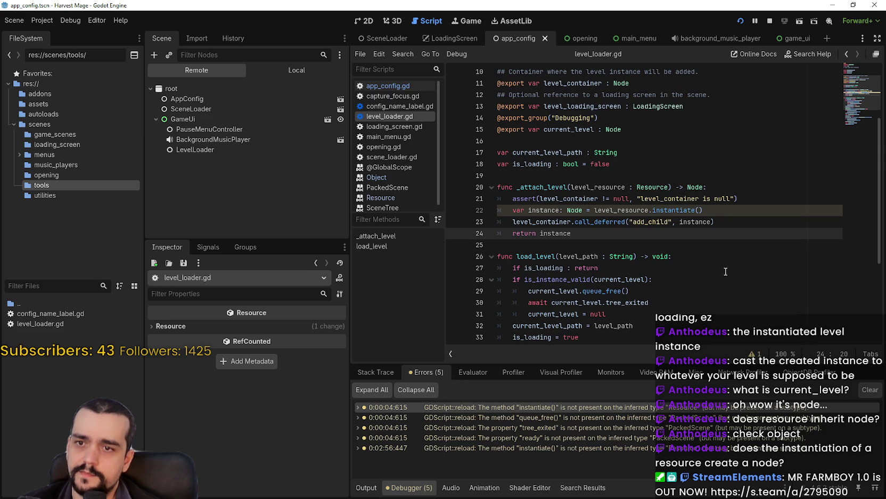
Run the game with F5 to test the level loader
{"action": "left_click_drag", "start_coordinate": [703, 187], "coordinate": [676, 187]}
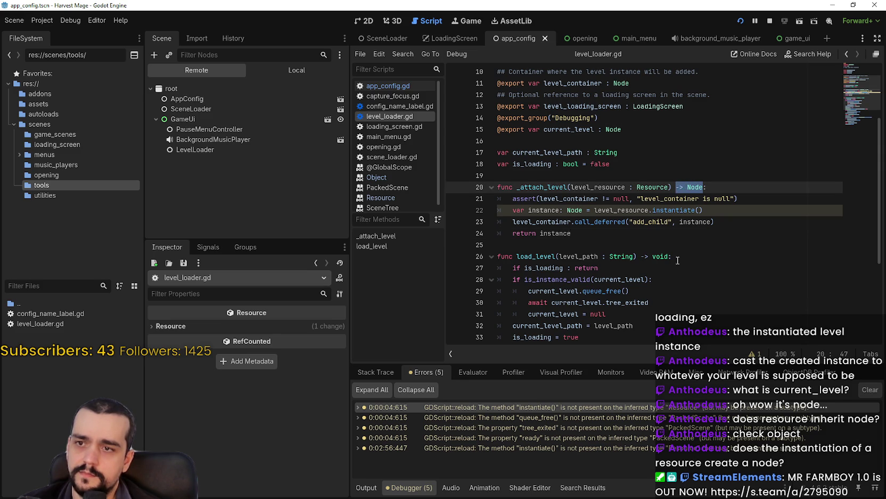
{"action": "left_click", "coordinate": [695, 246]}
{"action": "key", "text": "F5"}
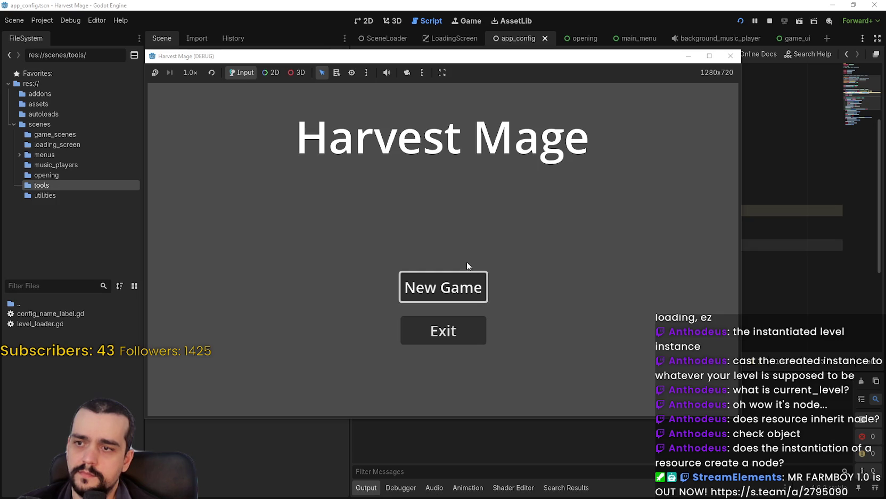
Start play, stop the game, and jump from the Errors list to the instantiate() error
{"action": "left_click", "coordinate": [469, 279]}
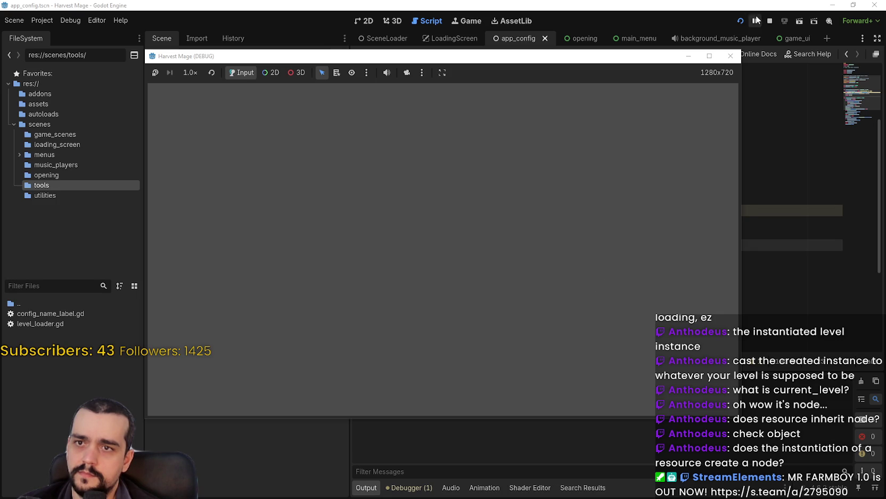
{"action": "left_click", "coordinate": [770, 20]}
{"action": "left_click", "coordinate": [410, 487]}
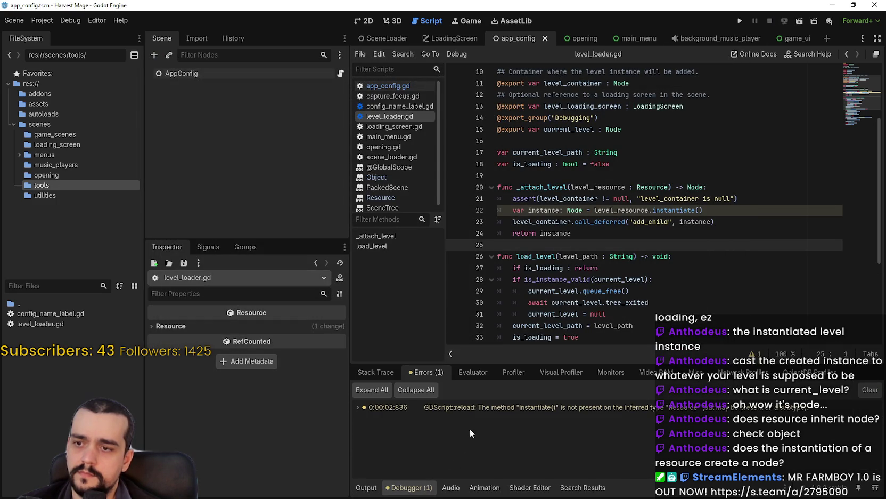
{"action": "left_click", "coordinate": [495, 412]}
Examine level_resource on line 22 inside _attach_level
{"action": "left_click", "coordinate": [607, 236]}
{"action": "scroll", "coordinate": [611, 267], "scroll_direction": "down", "scroll_amount": 2}
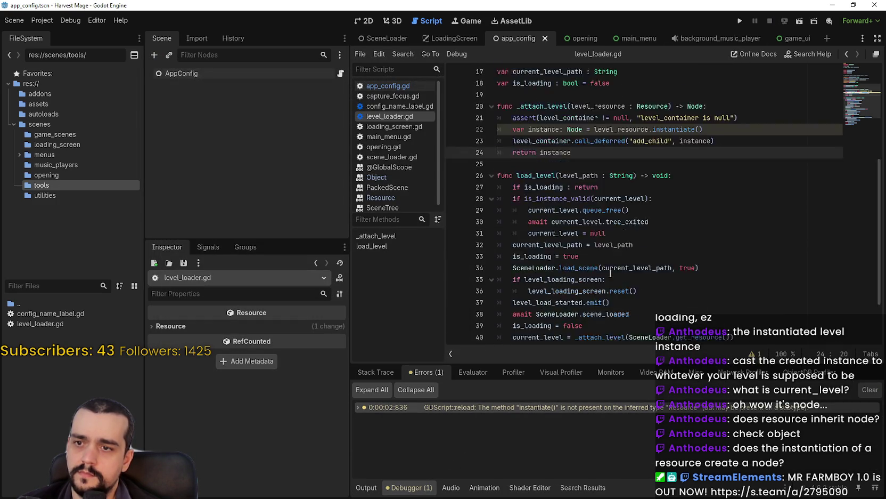
{"action": "scroll", "coordinate": [610, 272], "scroll_direction": "up", "scroll_amount": 3}
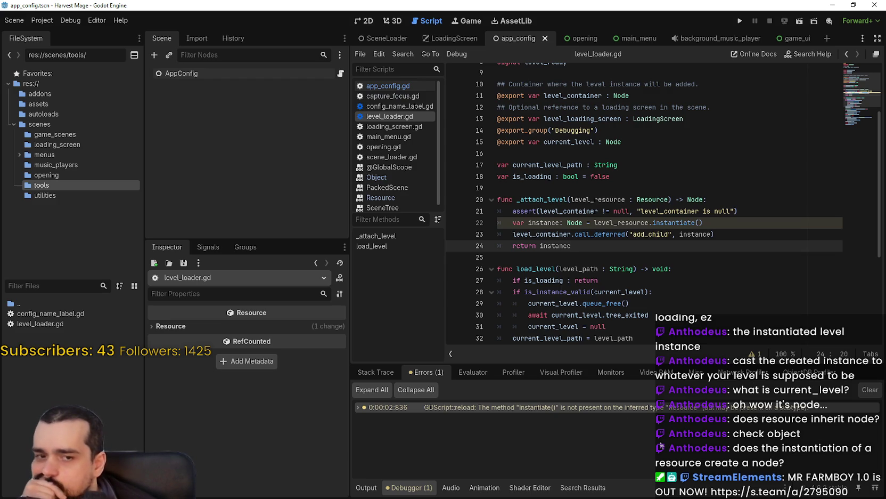
{"action": "mouse_move", "coordinate": [493, 409]}
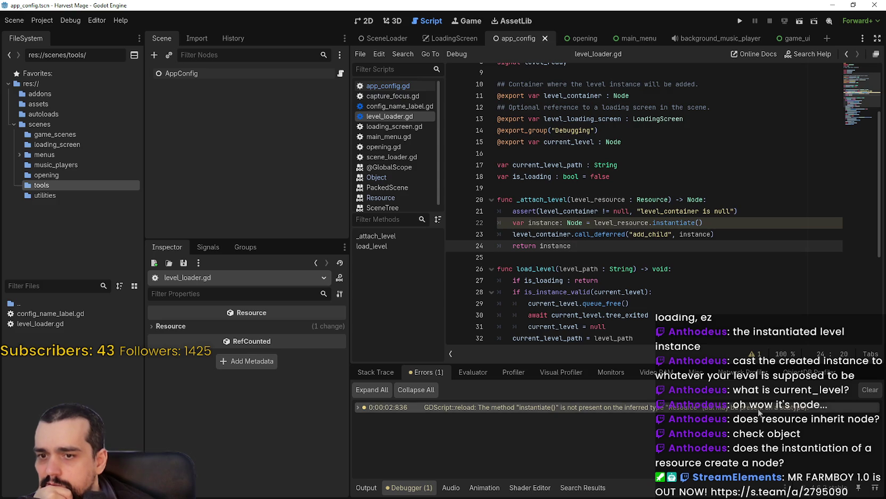
{"action": "mouse_move", "coordinate": [636, 222]}
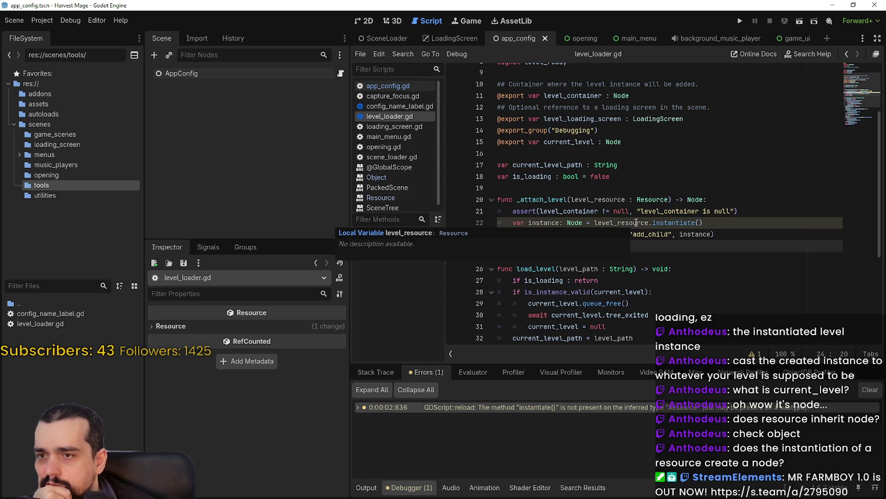
{"action": "double_click", "coordinate": [638, 222]}
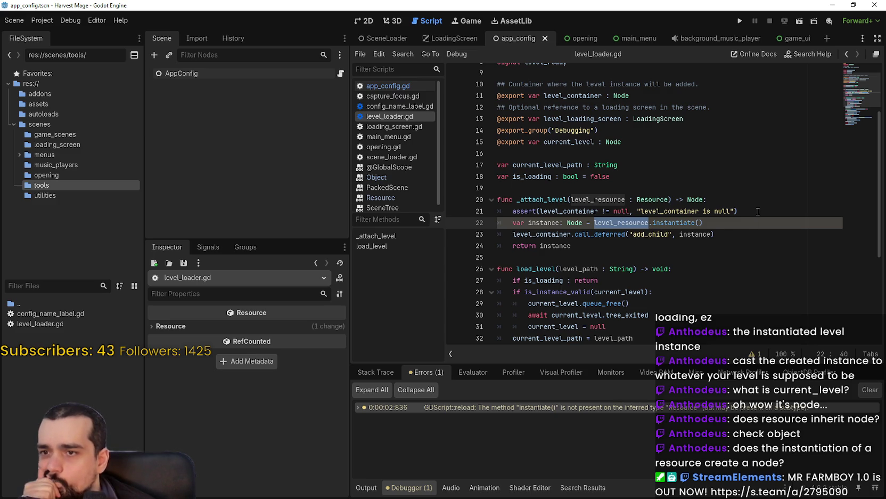
Insert 'var level_res: Resource = level_resource' above the instance declaration
{"action": "key", "text": "ctrl+shift+Return"}
{"action": "type", "text": "var l"}
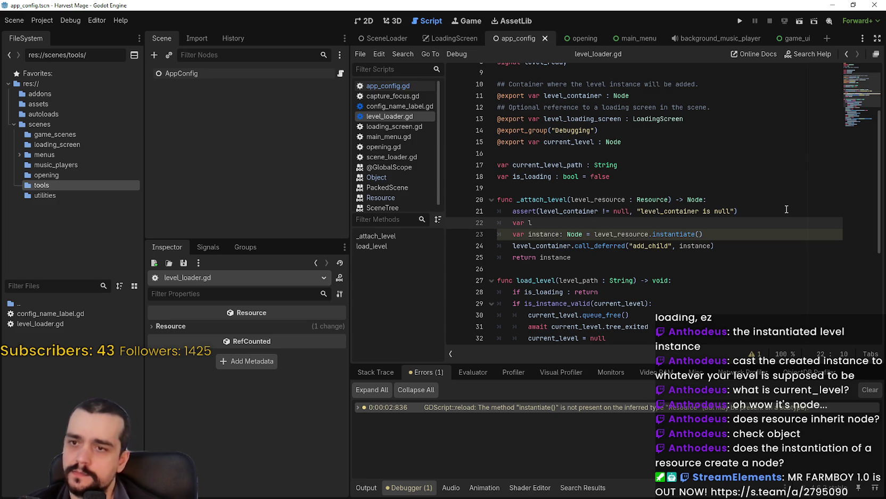
{"action": "type", "text": "evel_res: R"}
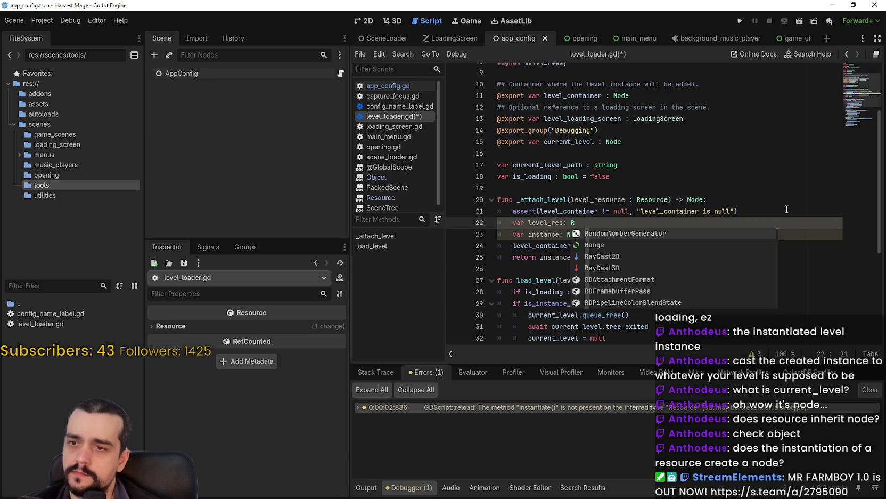
{"action": "type", "text": "esource "}
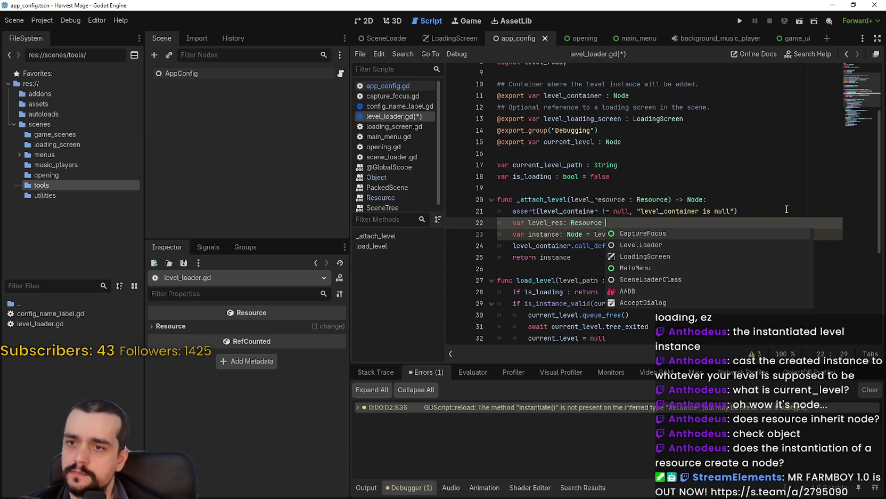
{"action": "type", "text": "="}
{"action": "left_click", "coordinate": [757, 200]}
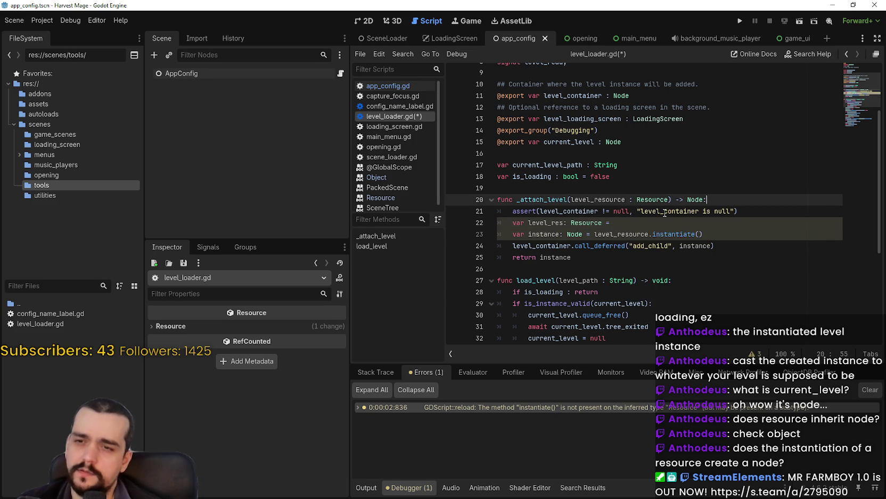
{"action": "left_click", "coordinate": [630, 235]}
{"action": "double_click", "coordinate": [630, 244]}
{"action": "key", "text": "ctrl+c"}
{"action": "left_click", "coordinate": [632, 233]}
{"action": "key", "text": "ctrl+v"}
Call instantiate() on level_res instead of level_resource on the instance line
{"action": "double_click", "coordinate": [533, 234]}
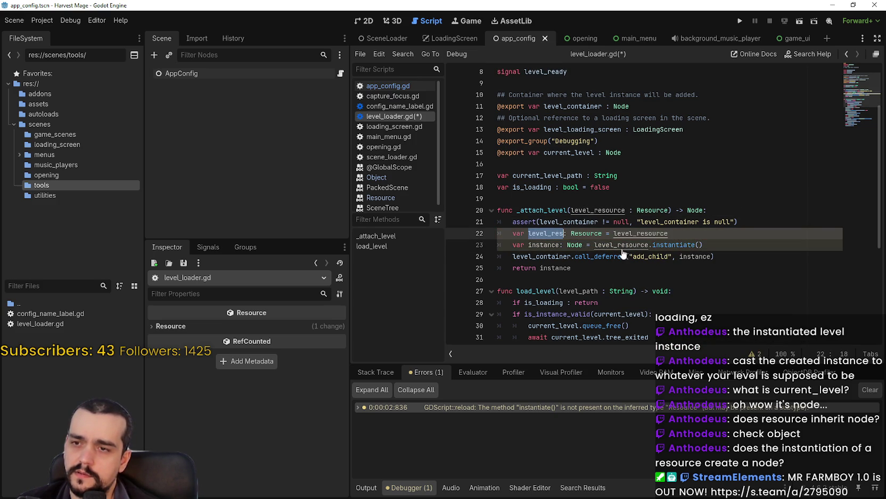
{"action": "double_click", "coordinate": [623, 245]}
{"action": "key", "text": "ctrl+v"}
{"action": "left_click", "coordinate": [744, 241]}
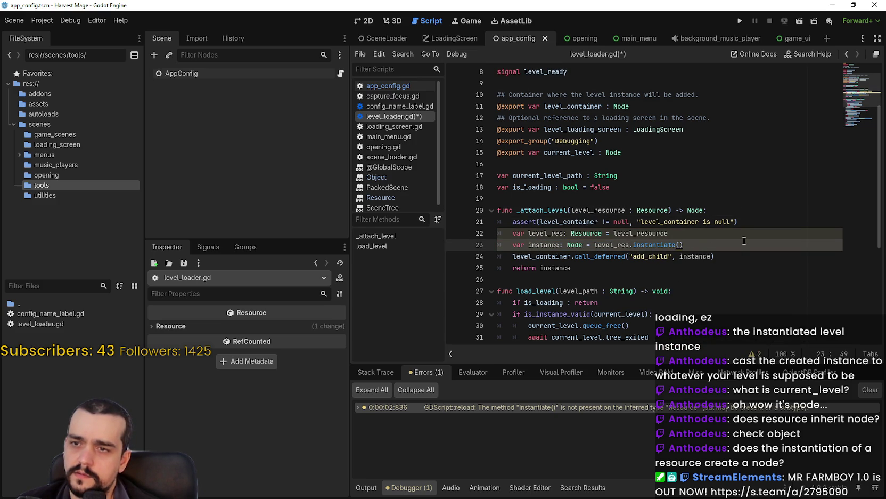
{"action": "key", "text": "Down"}
{"action": "key", "text": "Down"}
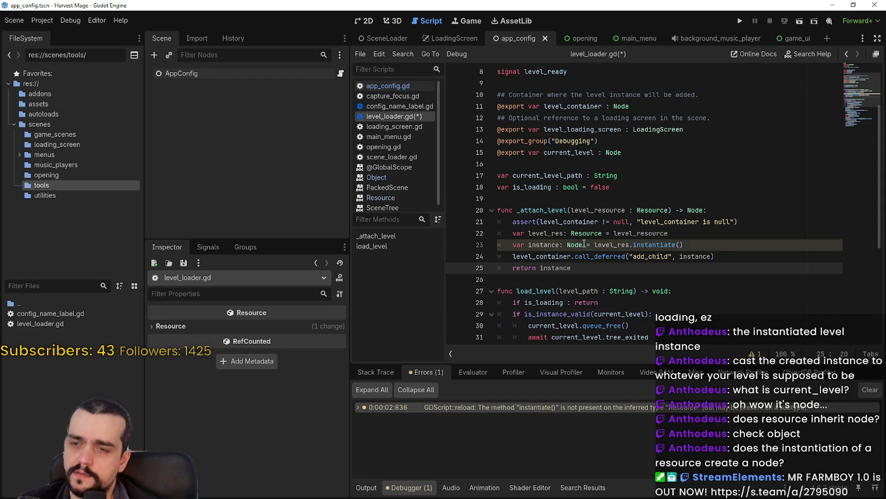
{"action": "double_click", "coordinate": [606, 245]}
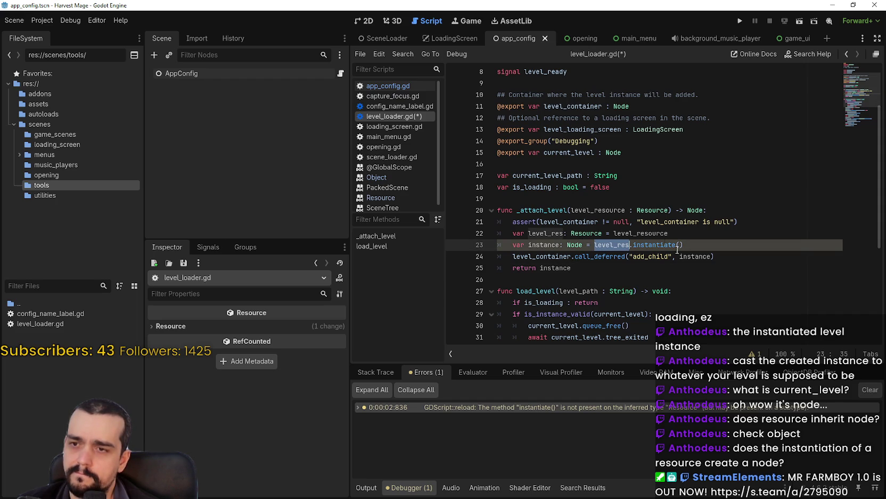
Try an 'as Resource' cast on the level_res declaration, then delete it
{"action": "left_click", "coordinate": [699, 235]}
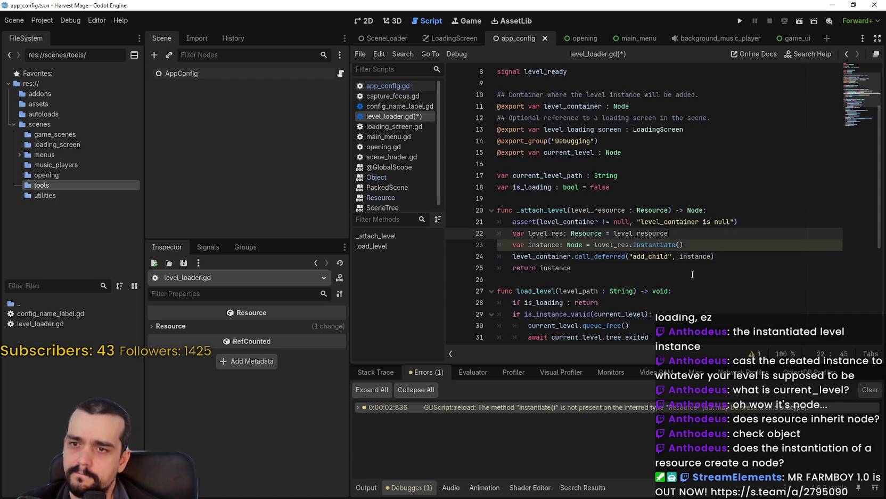
{"action": "type", "text": " as Resource"}
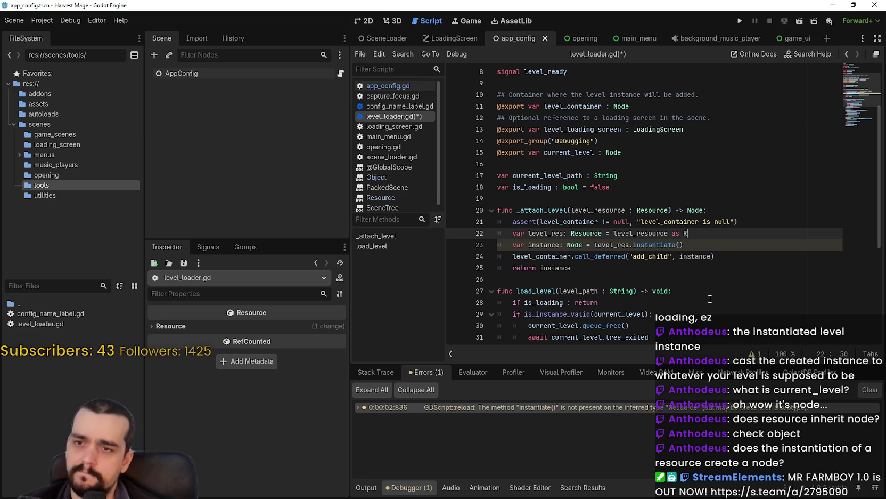
{"action": "left_click", "coordinate": [641, 256]}
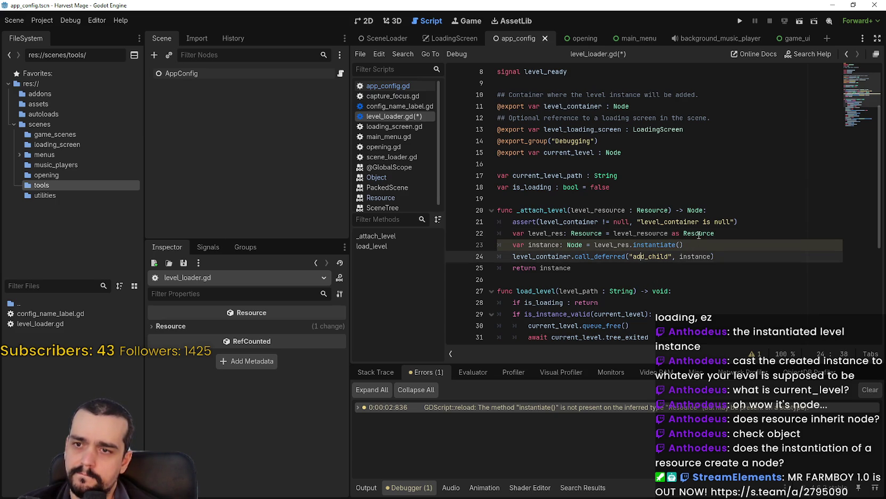
{"action": "left_click", "coordinate": [698, 234]}
{"action": "double_click", "coordinate": [695, 232]}
{"action": "left_click", "coordinate": [668, 233], "text": "shift"}
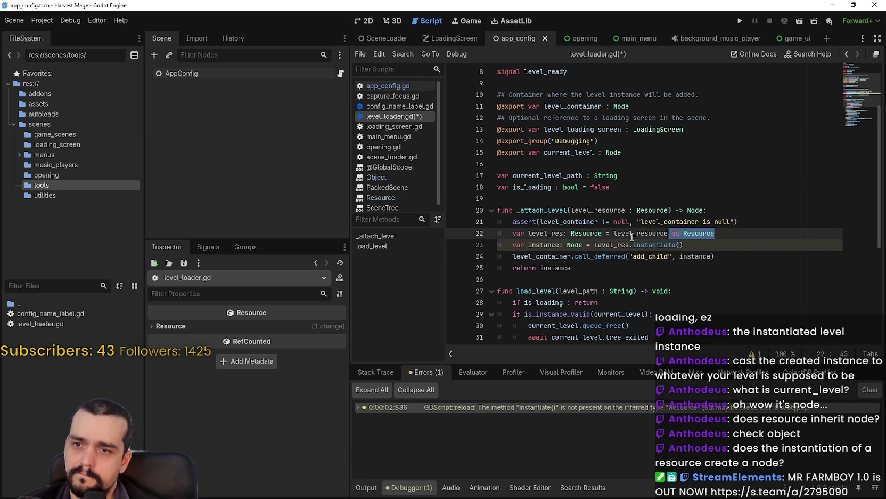
{"action": "key", "text": "BackSpace"}
Select the _attach_level name and search the script for it
{"action": "left_click", "coordinate": [584, 234]}
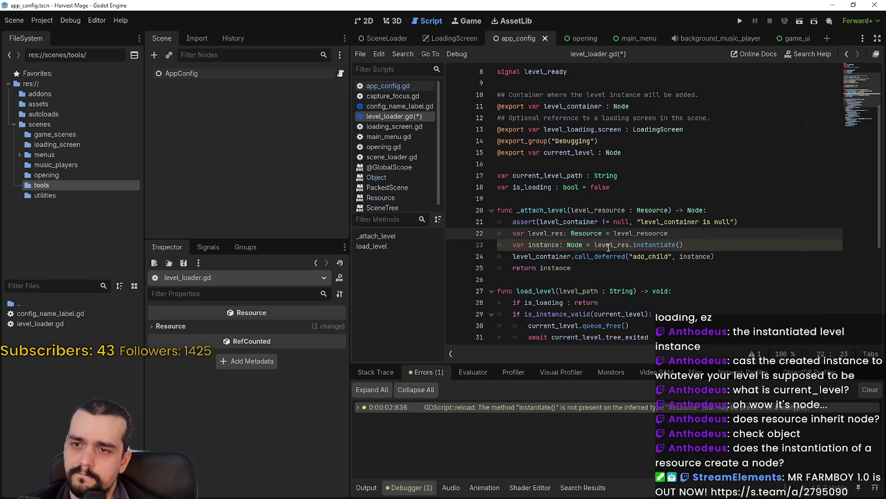
{"action": "mouse_move", "coordinate": [608, 247]}
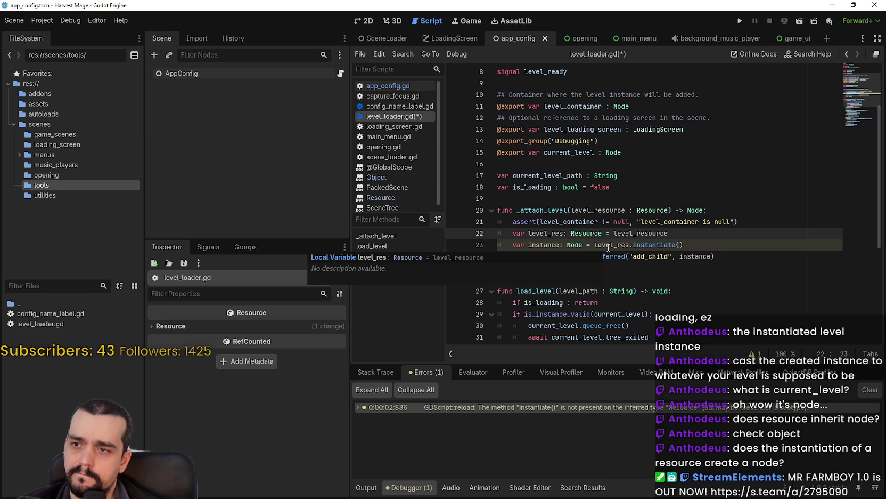
{"action": "double_click", "coordinate": [608, 245]}
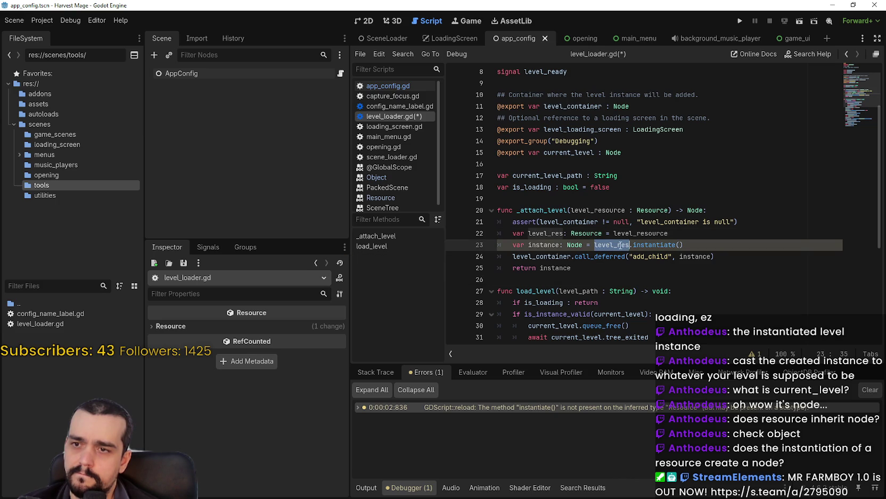
{"action": "mouse_move", "coordinate": [620, 244]}
{"action": "double_click", "coordinate": [542, 210]}
{"action": "key", "text": "ctrl+f"}
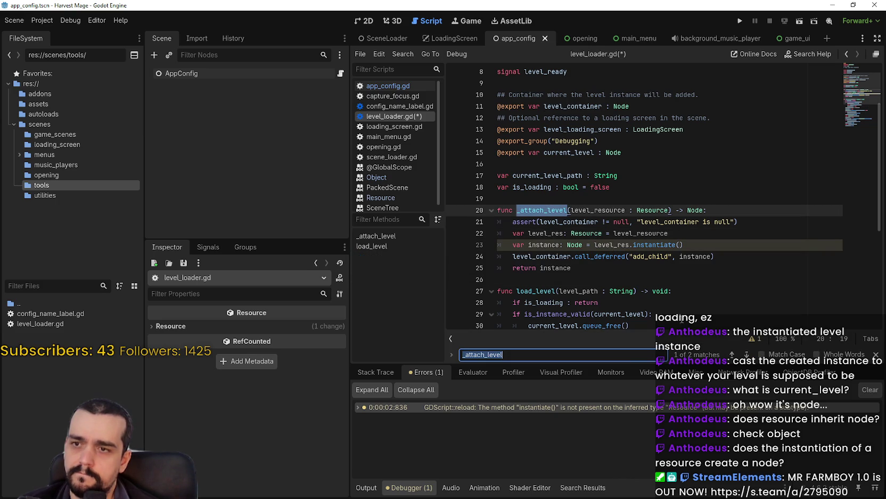
Check the _attach_level call on line 41, then return to its definition
{"action": "left_click", "coordinate": [747, 355]}
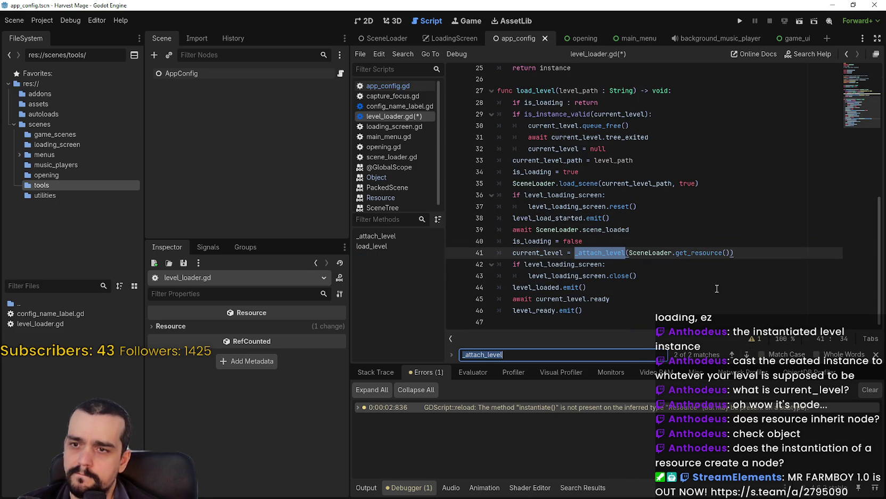
{"action": "mouse_move", "coordinate": [685, 250]}
{"action": "mouse_move", "coordinate": [586, 253]}
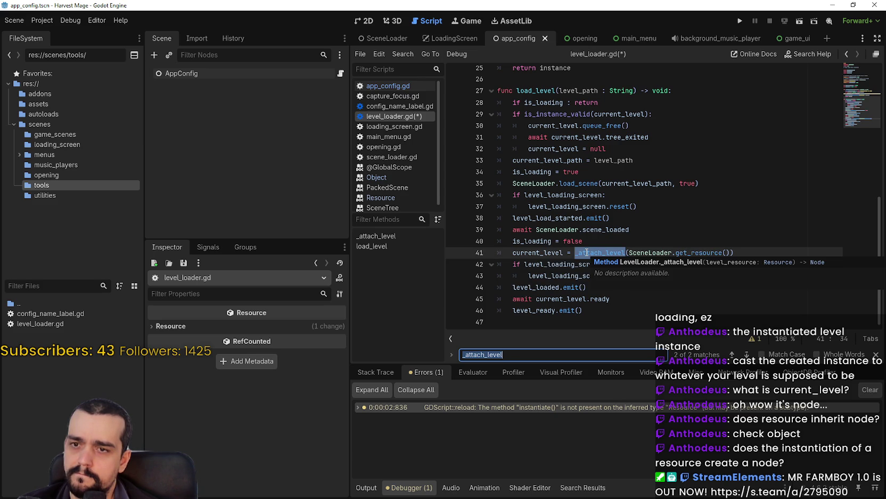
{"action": "key", "text": "Return"}
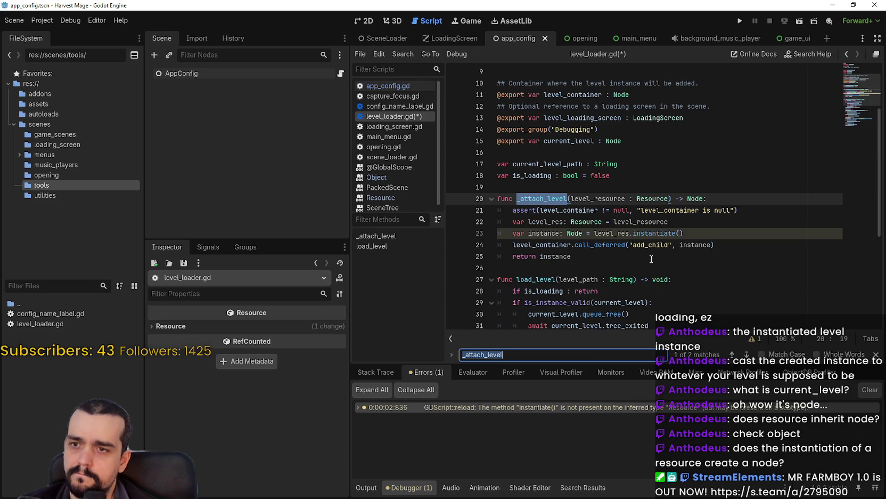
{"action": "scroll", "coordinate": [624, 235], "scroll_direction": "up", "scroll_amount": 3}
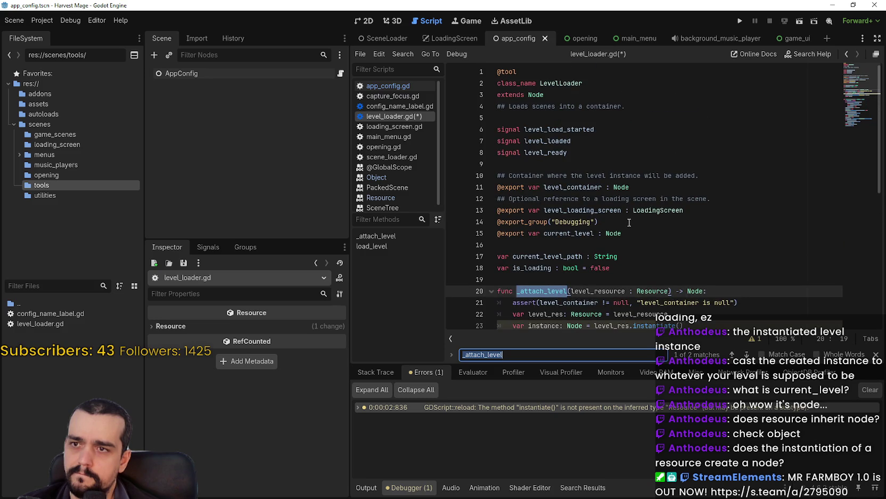
{"action": "scroll", "coordinate": [629, 222], "scroll_direction": "down", "scroll_amount": 3}
{"action": "left_click", "coordinate": [680, 245]}
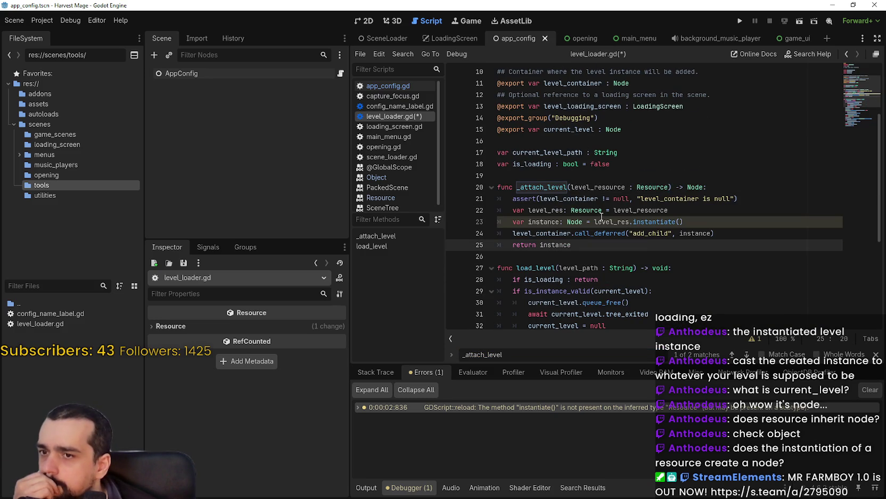
{"action": "mouse_move", "coordinate": [608, 224]}
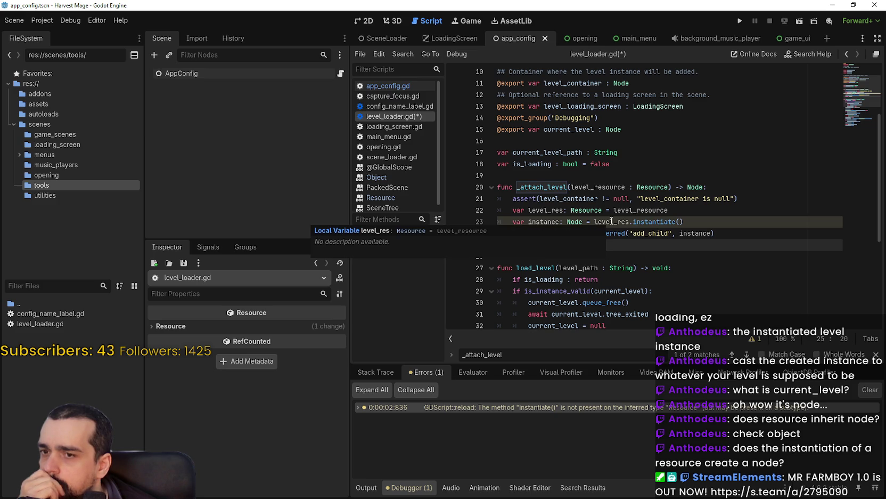
Restore level_resource on the instance line, delete the level_res declaration, and save
{"action": "left_click", "coordinate": [697, 223]}
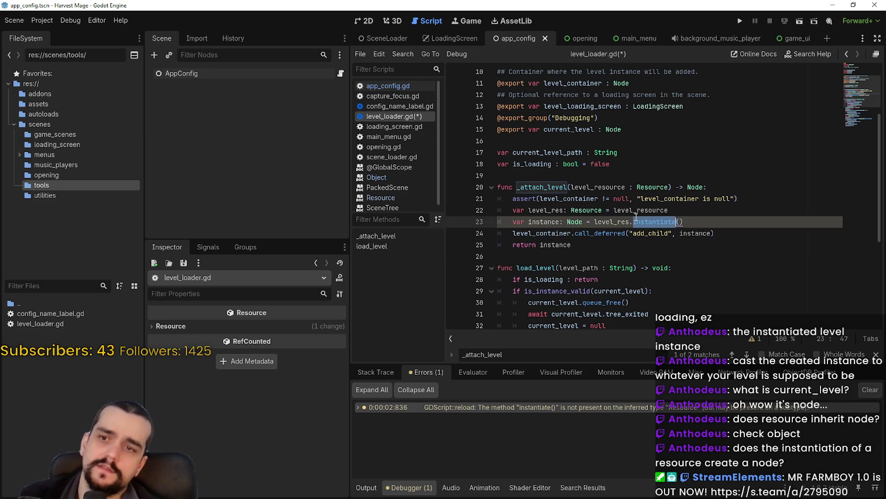
{"action": "double_click", "coordinate": [628, 210]}
{"action": "key", "text": "ctrl+c"}
{"action": "double_click", "coordinate": [621, 222]}
{"action": "key", "text": "ctrl+v"}
{"action": "left_click_drag", "start_coordinate": [670, 210], "coordinate": [489, 206]}
{"action": "key", "text": "BackSpace"}
{"action": "key", "text": "BackSpace"}
{"action": "key", "text": "ctrl+s"}
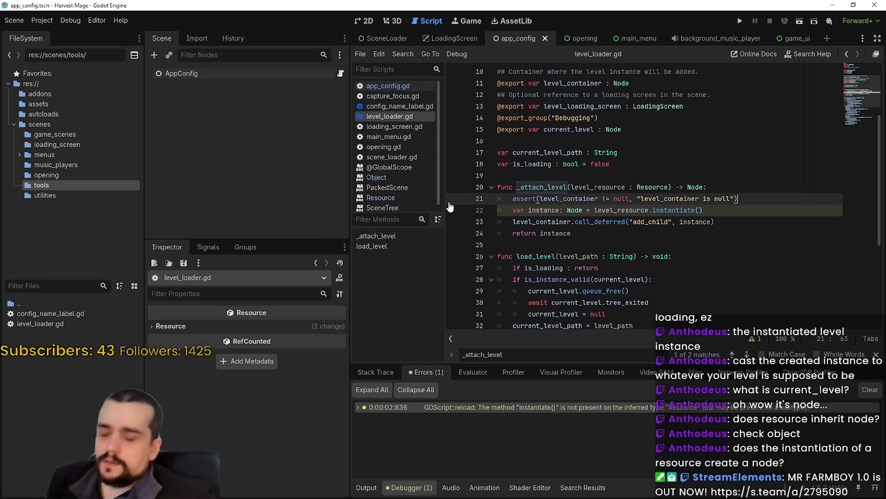
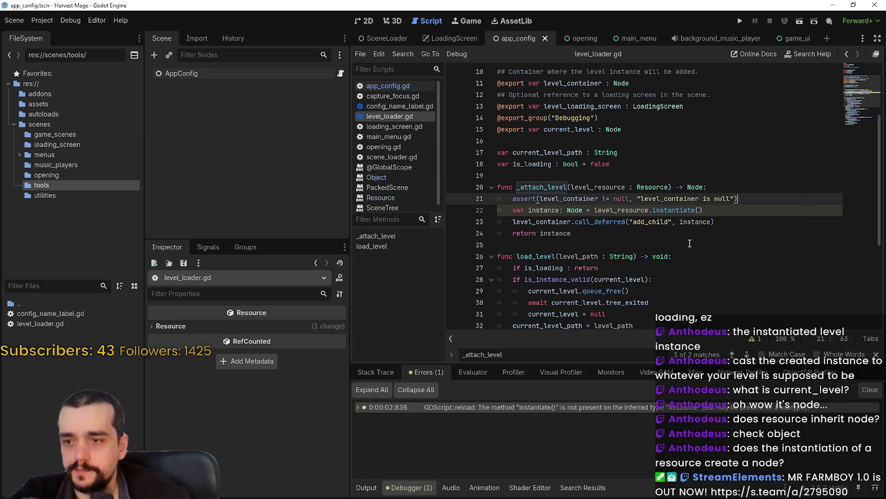
{"action": "left_click", "coordinate": [358, 407]}
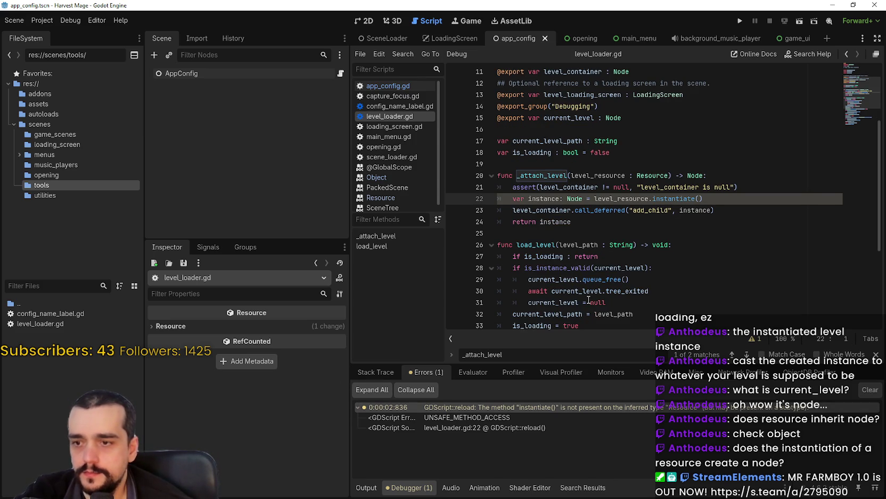
{"action": "left_click", "coordinate": [358, 407]}
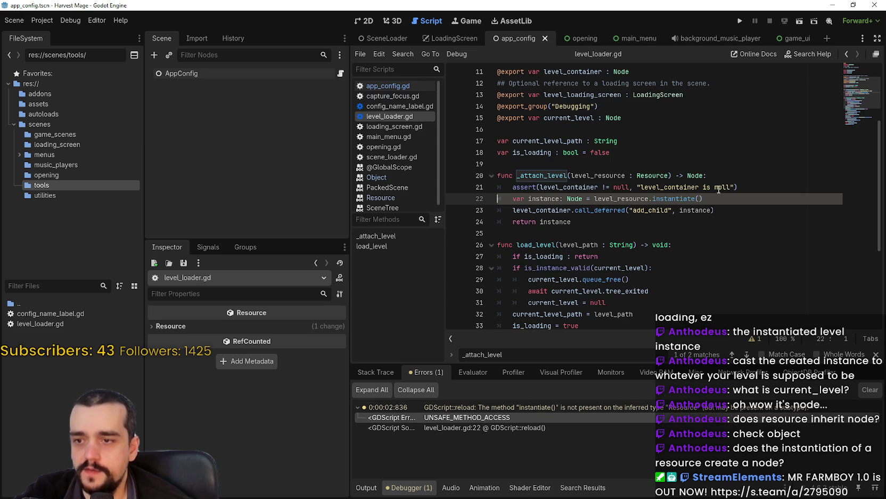
{"action": "left_click", "coordinate": [714, 190]}
{"action": "key", "text": "Return"}
{"action": "type", "text": "@"}
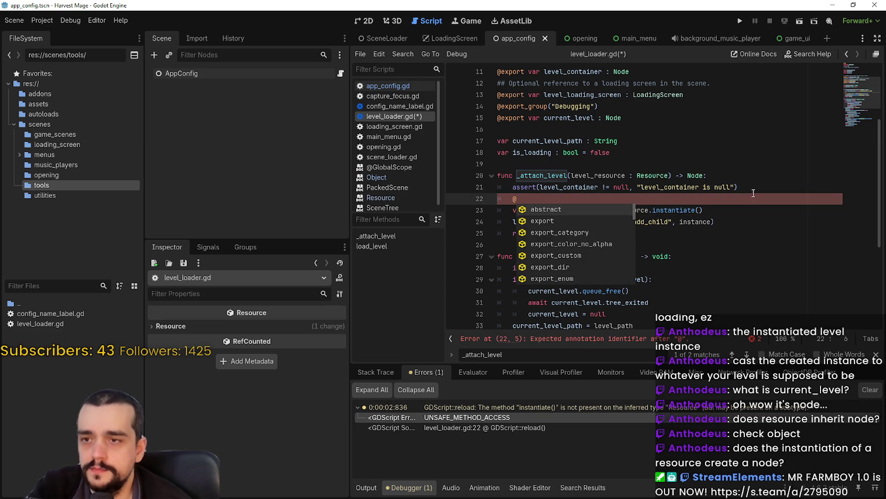
{"action": "type", "text": "warning"}
{"action": "key", "text": "Return"}
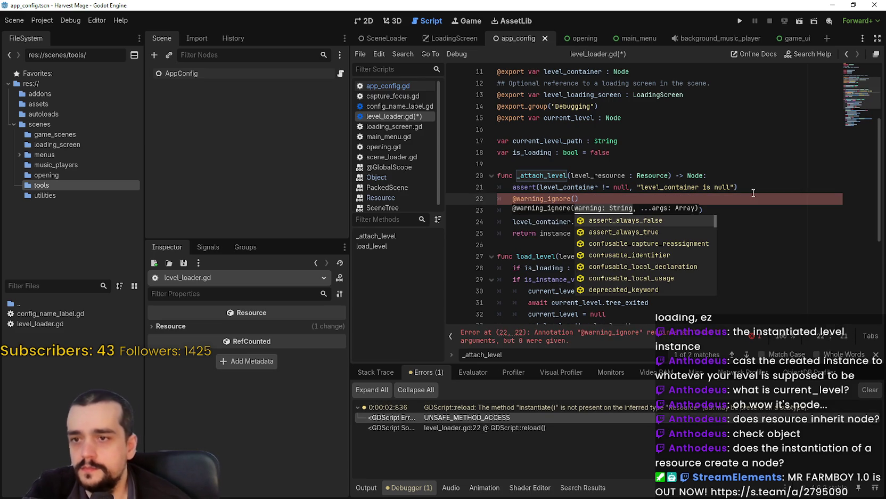
Choose unsafe_method_access as the ignored warning and save level_loader.gd
{"action": "key", "text": "Down"}
{"action": "key", "text": "Down"}
{"action": "key", "text": "Down"}
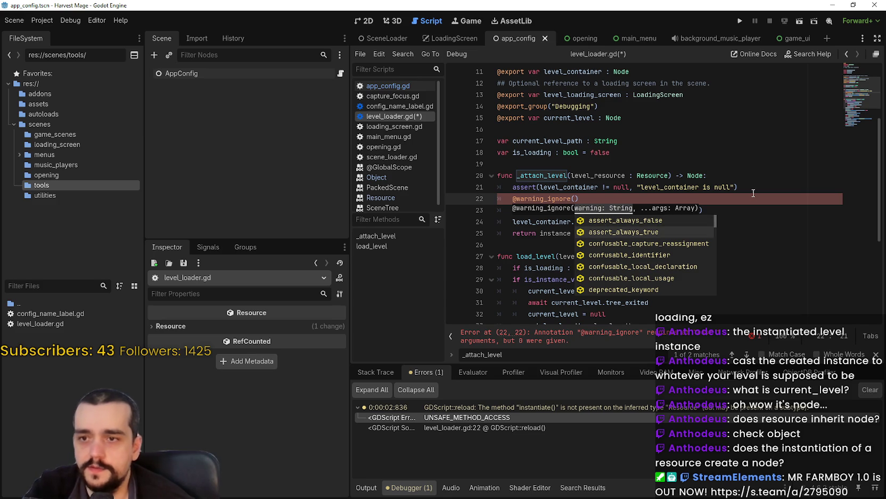
{"action": "key", "text": "Down"}
{"action": "key", "text": "Down"}
{"action": "key", "text": "Down"}
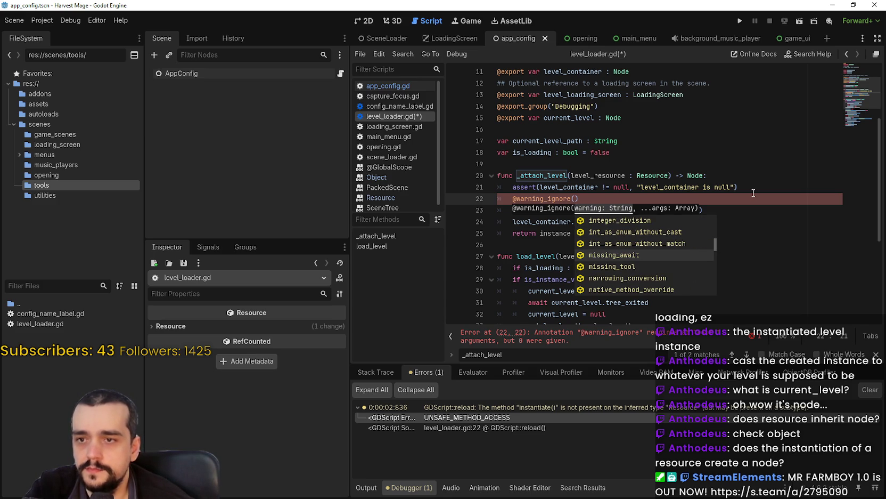
{"action": "key", "text": "Down"}
{"action": "key", "text": "Down"}
{"action": "key", "text": "Down"}
{"action": "key", "text": "Down"}
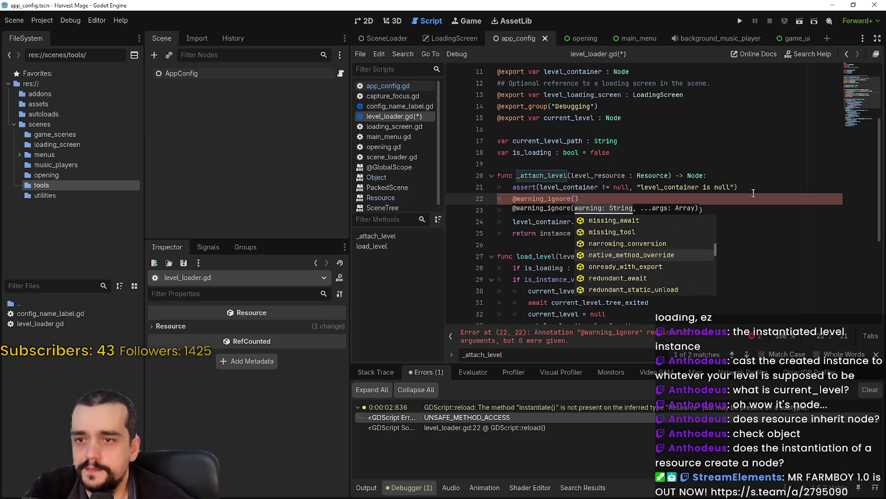
{"action": "key", "text": "Down"}
{"action": "key", "text": "Down"}
{"action": "key", "text": "Down"}
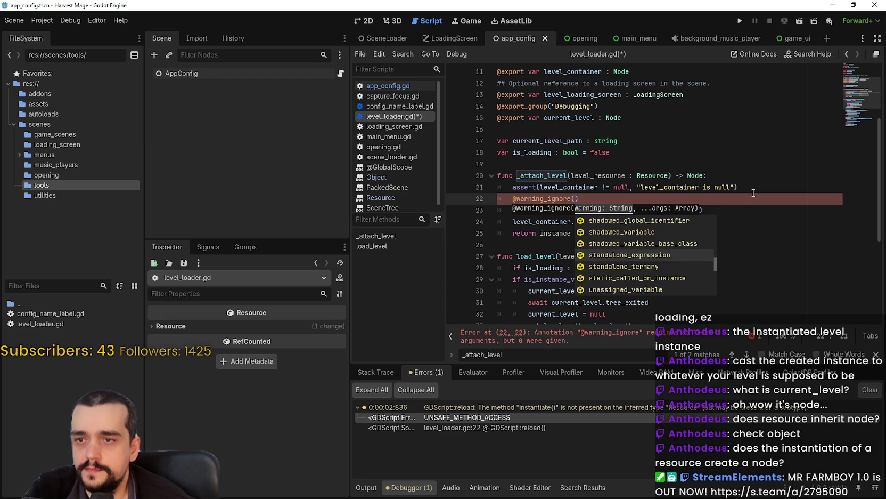
{"action": "key", "text": "Down"}
{"action": "key", "text": "Down"}
{"action": "key", "text": "Down"}
{"action": "key", "text": "Down"}
{"action": "key", "text": "Return"}
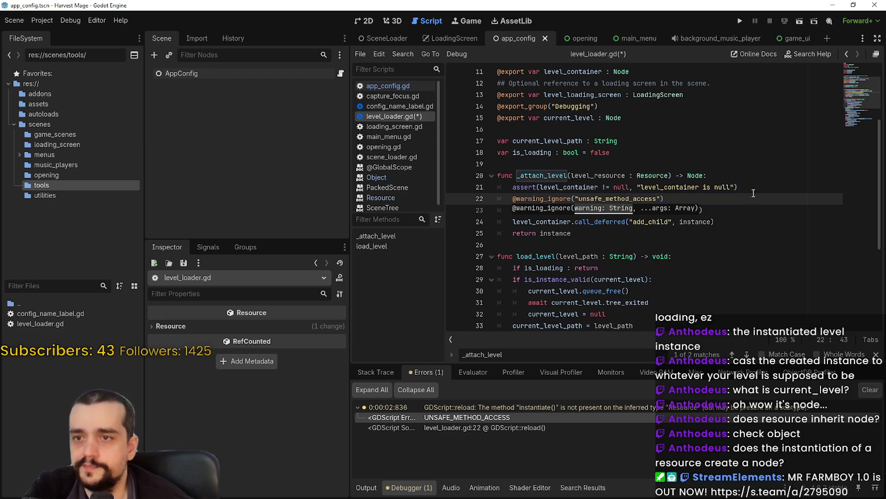
{"action": "left_click", "coordinate": [739, 177]}
{"action": "key", "text": "ctrl+s"}
{"action": "left_click", "coordinate": [740, 20]}
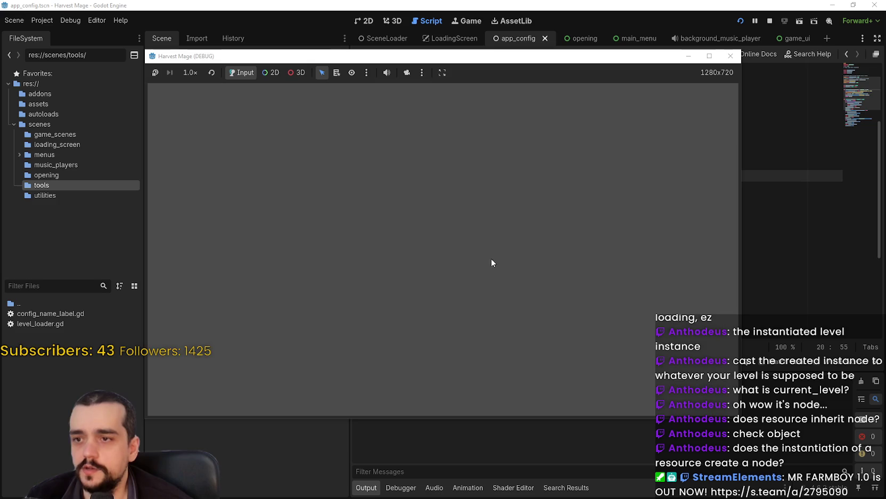
{"action": "left_click", "coordinate": [480, 277]}
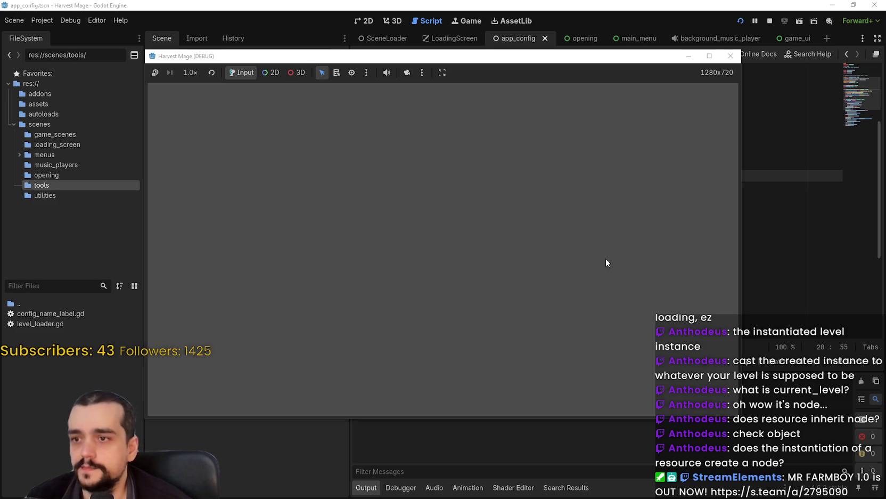
{"action": "left_click", "coordinate": [770, 21]}
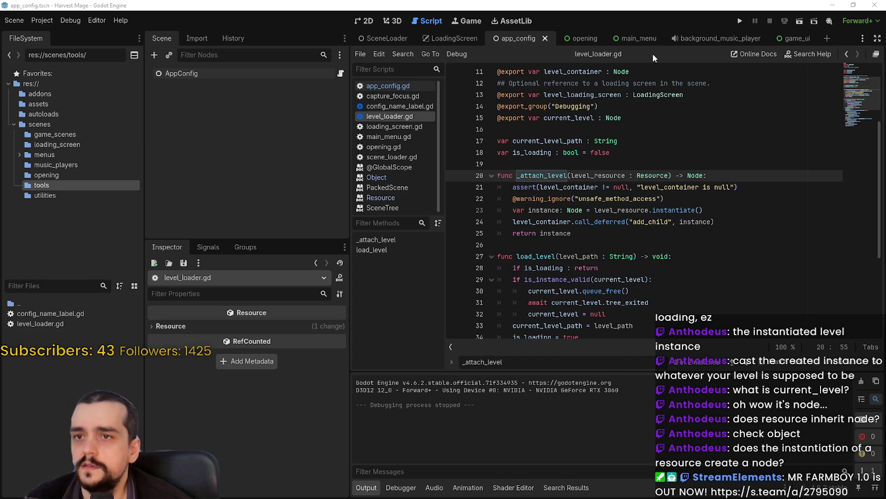
Switch to the game_ui scene and give the inspector panel more room
{"action": "left_click", "coordinate": [795, 36]}
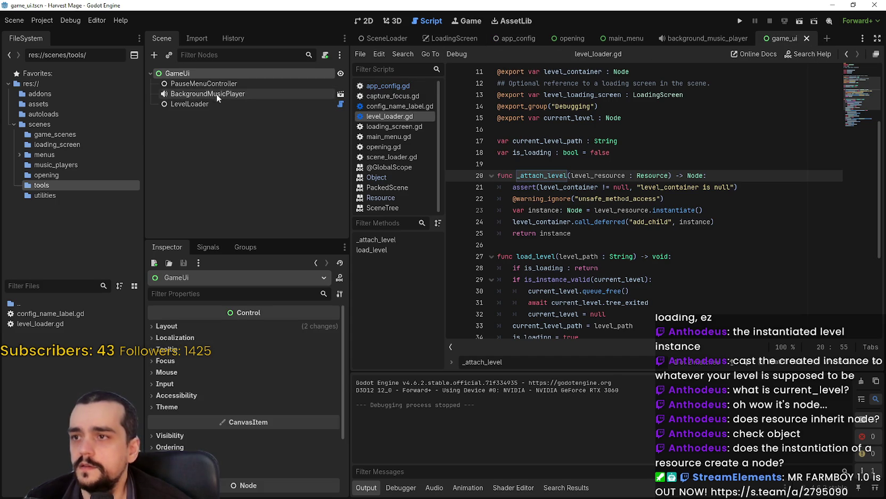
{"action": "left_click", "coordinate": [211, 104]}
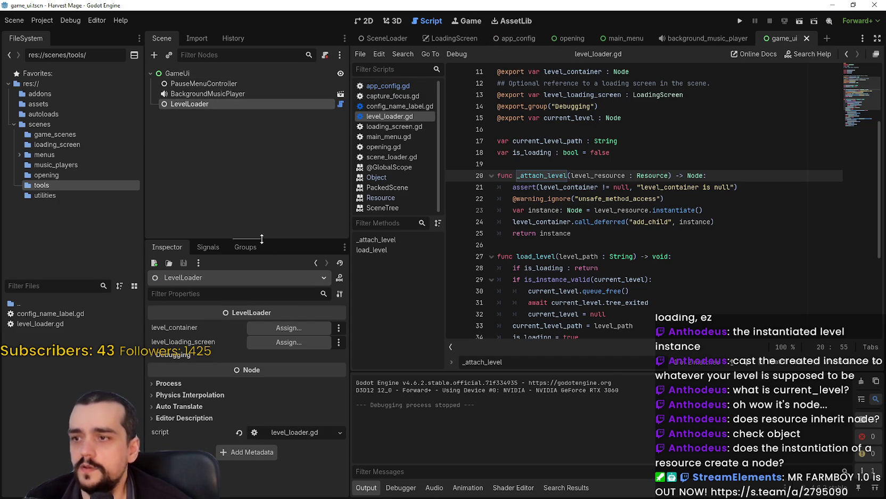
{"action": "left_click_drag", "start_coordinate": [262, 238], "coordinate": [262, 155]}
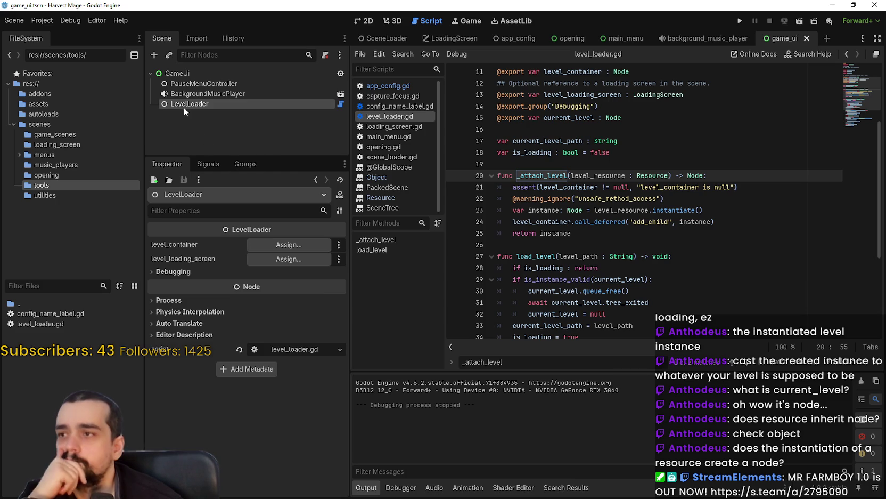
Add a plain Node child under GameUi and rename it LevelManager
{"action": "right_click", "coordinate": [189, 75]}
{"action": "left_click", "coordinate": [254, 85]}
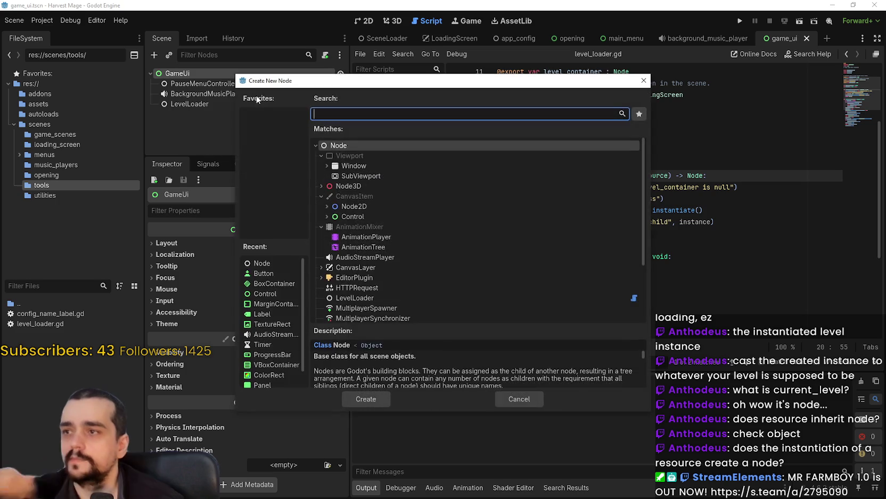
{"action": "double_click", "coordinate": [341, 146]}
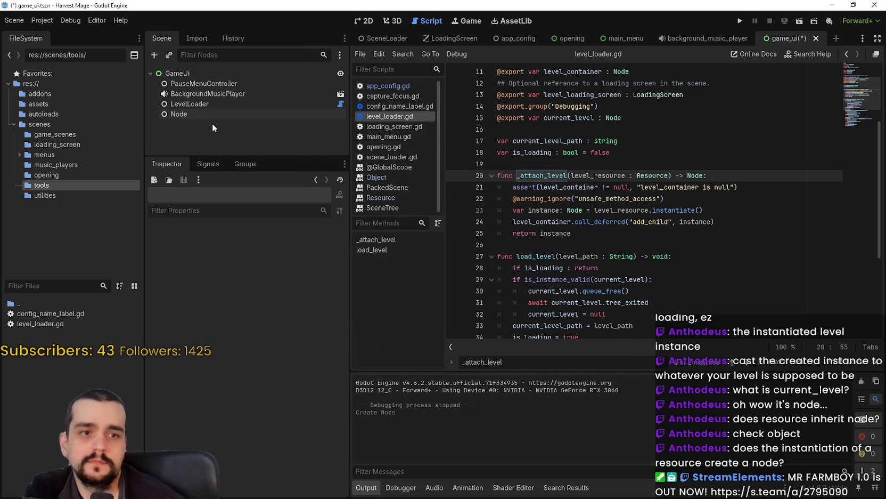
{"action": "double_click", "coordinate": [178, 114]}
{"action": "type", "text": "LevelManager"}
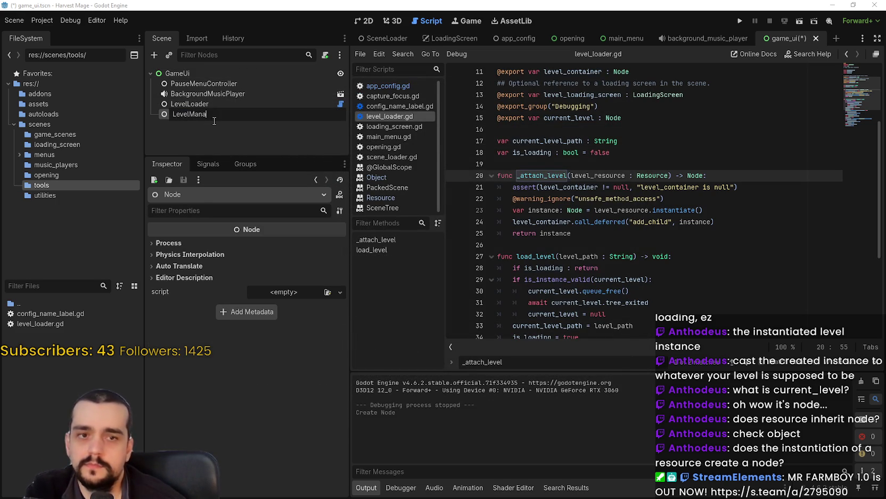
{"action": "key", "text": "Return"}
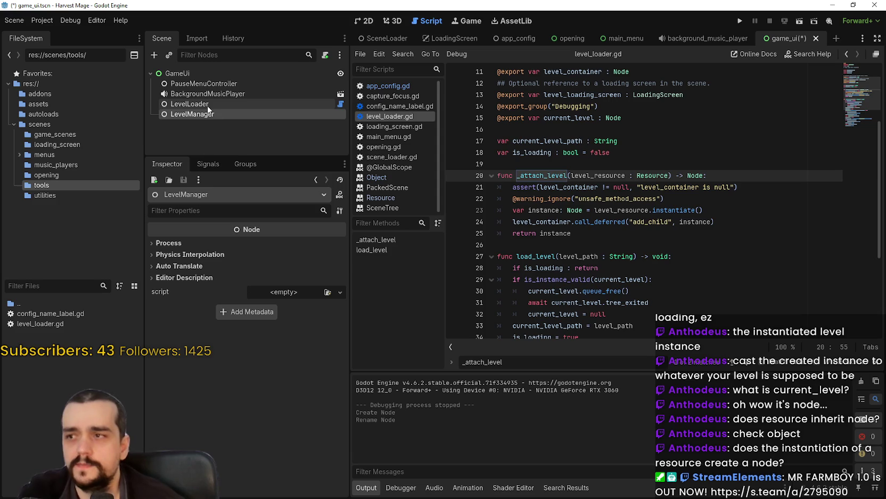
{"action": "right_click", "coordinate": [182, 73]}
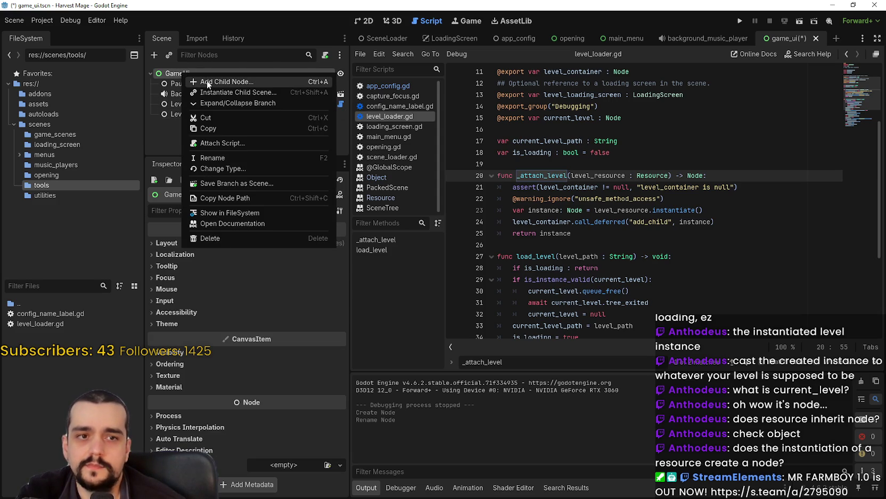
Instance LoadingScreen.tscn under GameUi, rename it LevelLoadingScreen, and hide it
{"action": "left_click", "coordinate": [225, 92]}
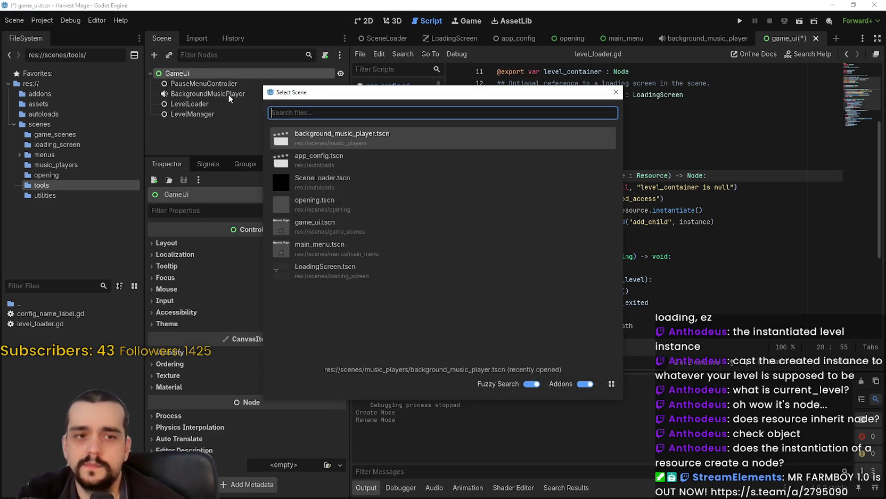
{"action": "type", "text": "Level"}
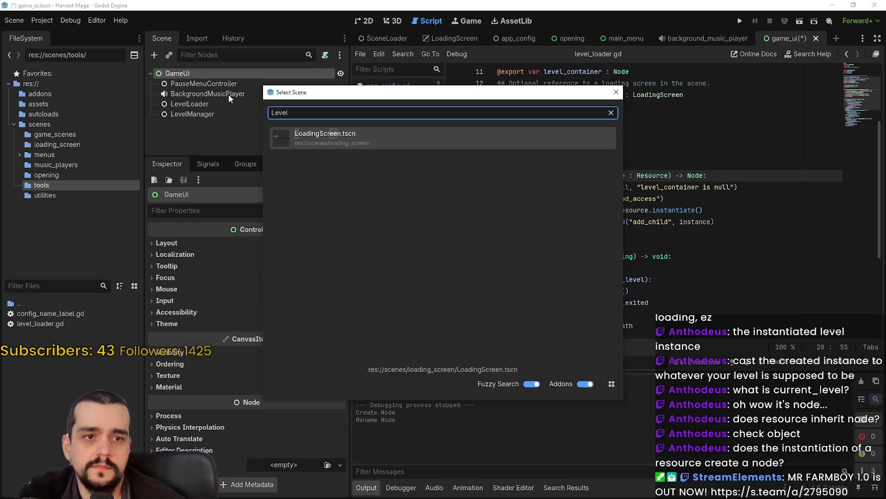
{"action": "double_click", "coordinate": [329, 140]}
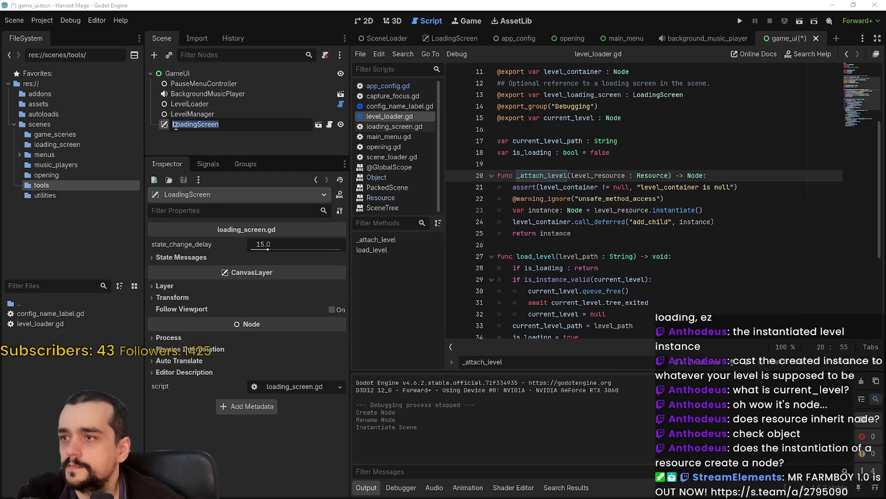
{"action": "type", "text": "Level"}
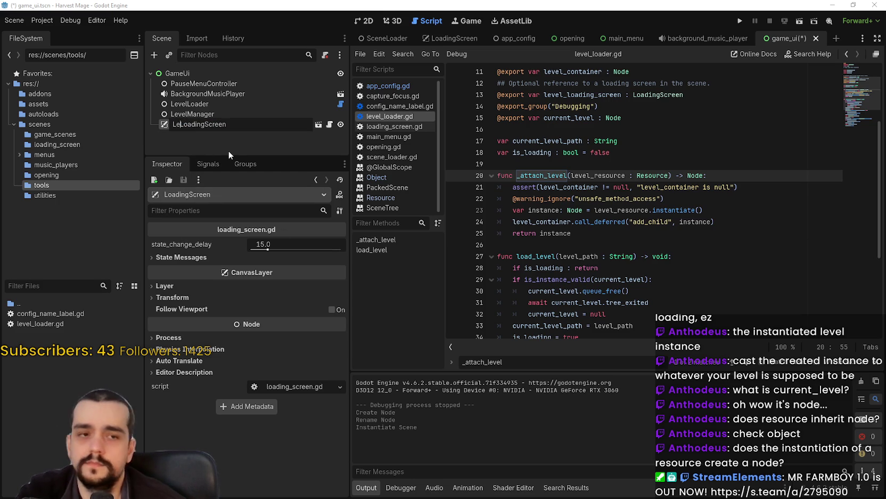
{"action": "key", "text": "Return"}
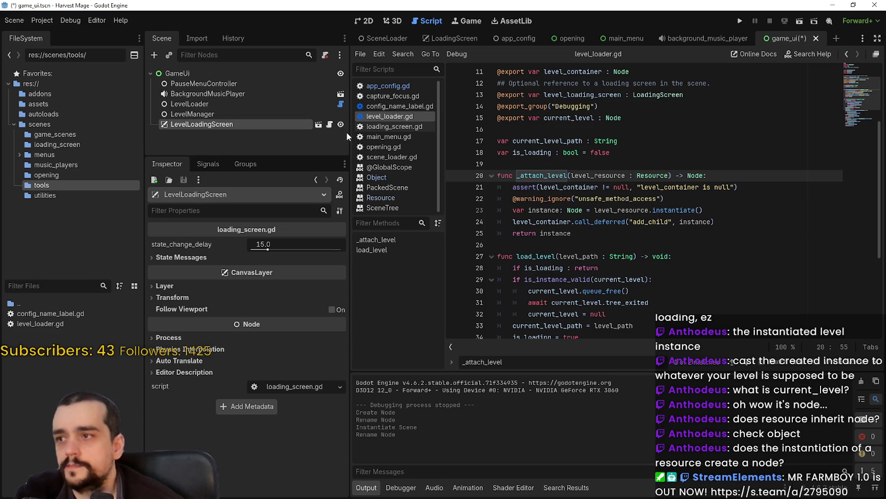
{"action": "left_click", "coordinate": [341, 125]}
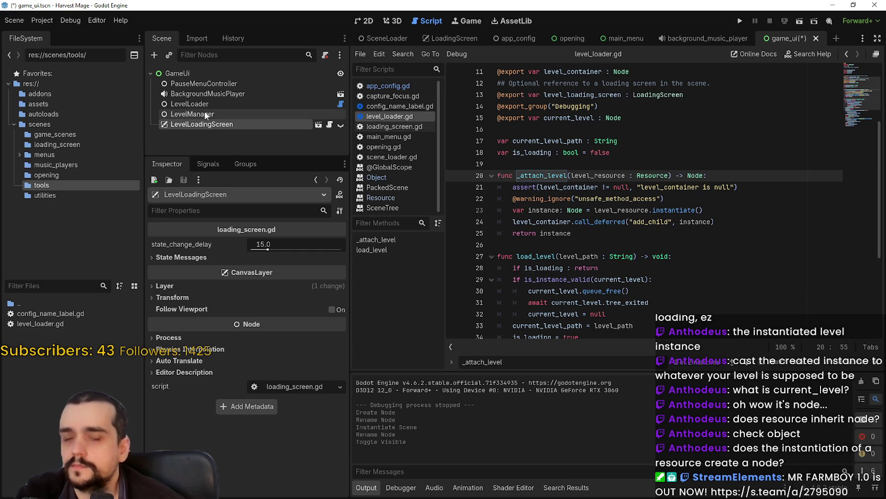
{"action": "right_click", "coordinate": [213, 74]}
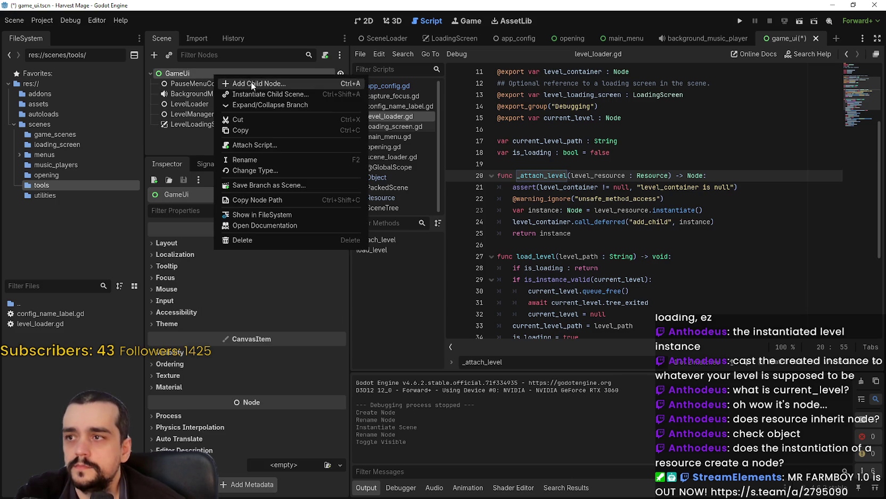
Add a SubViewportContainer under GameUi and rename it ViewportContainer
{"action": "left_click", "coordinate": [251, 82]}
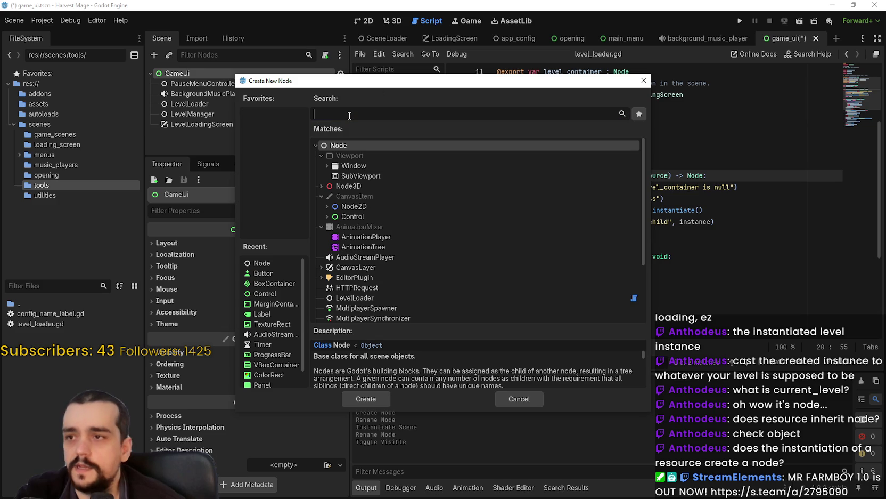
{"action": "type", "text": "Sub"}
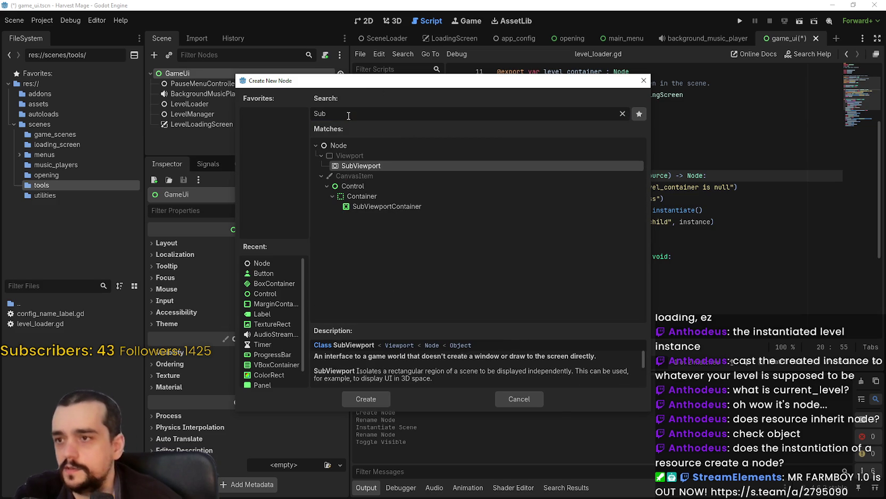
{"action": "key", "text": "Down"}
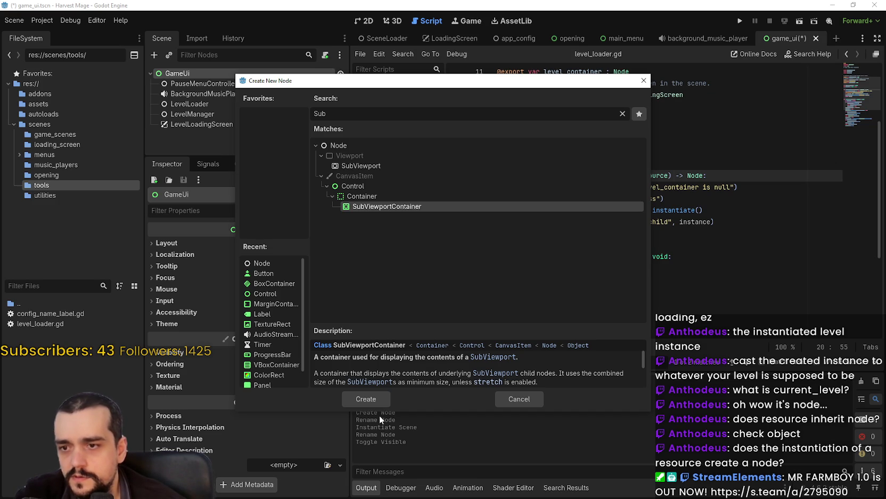
{"action": "scroll", "coordinate": [439, 374], "scroll_direction": "down", "scroll_amount": 4}
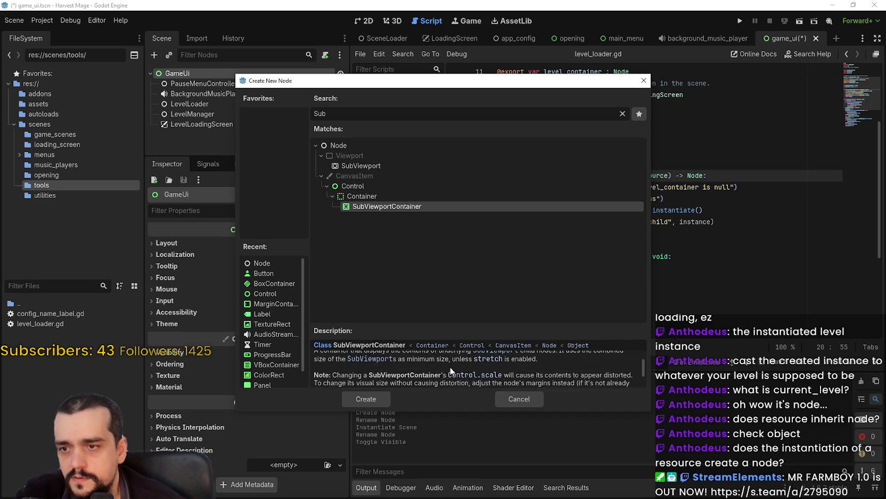
{"action": "scroll", "coordinate": [441, 369], "scroll_direction": "down", "scroll_amount": 1}
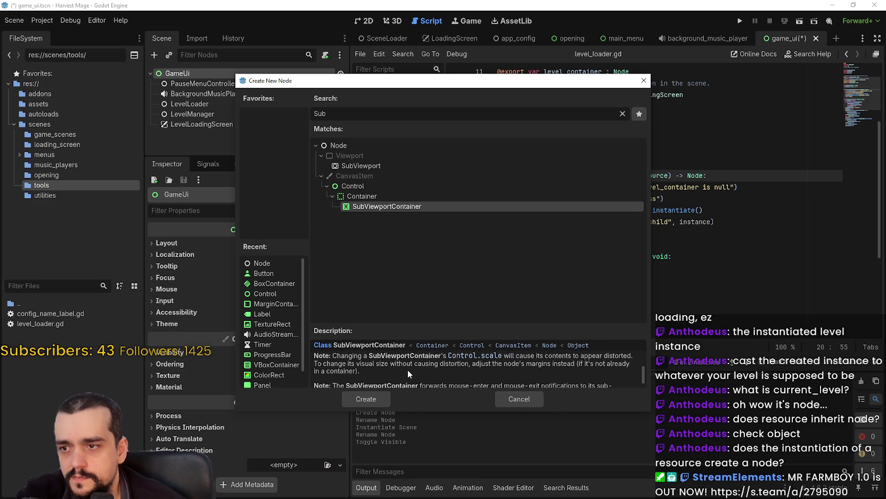
{"action": "scroll", "coordinate": [407, 369], "scroll_direction": "down", "scroll_amount": 1}
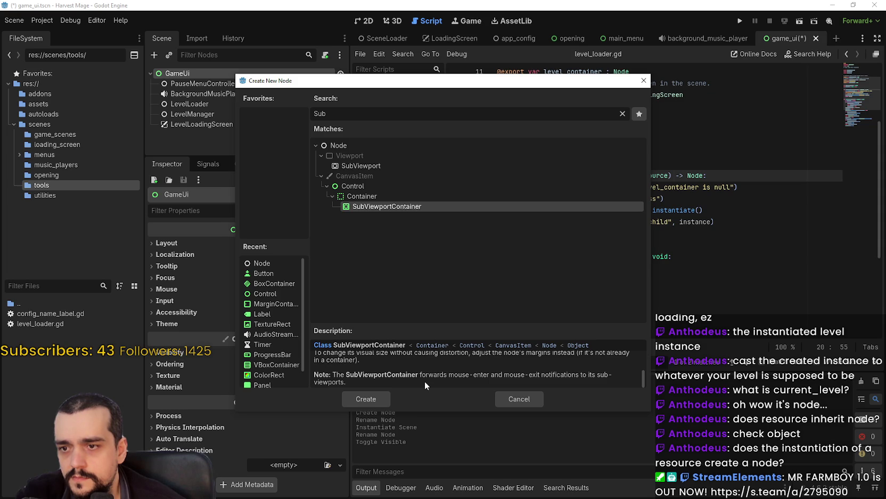
{"action": "left_click", "coordinate": [362, 399]}
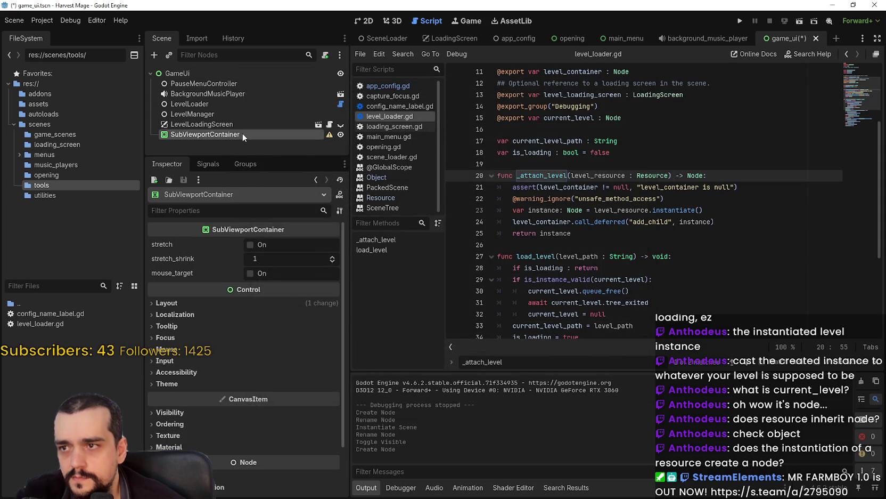
{"action": "double_click", "coordinate": [242, 134]}
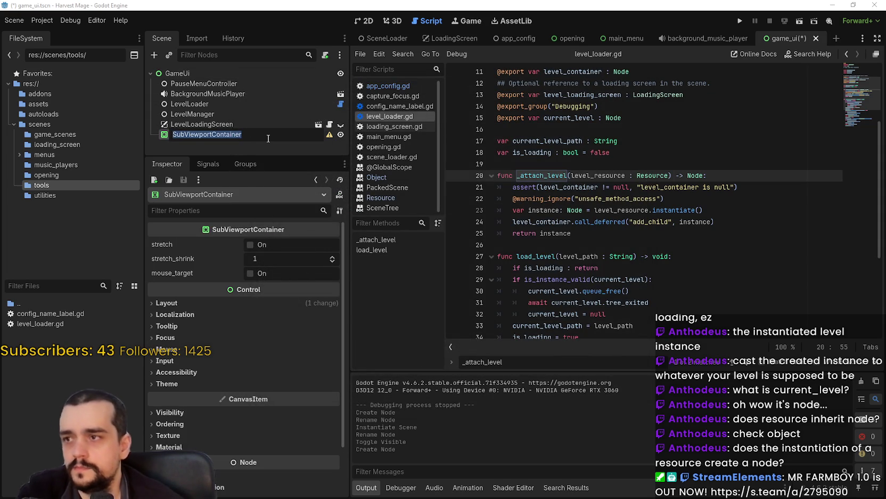
{"action": "left_click", "coordinate": [268, 138]}
{"action": "key", "text": "BackSpace"}
{"action": "key", "text": "BackSpace"}
{"action": "key", "text": "BackSpace"}
{"action": "key", "text": "Return"}
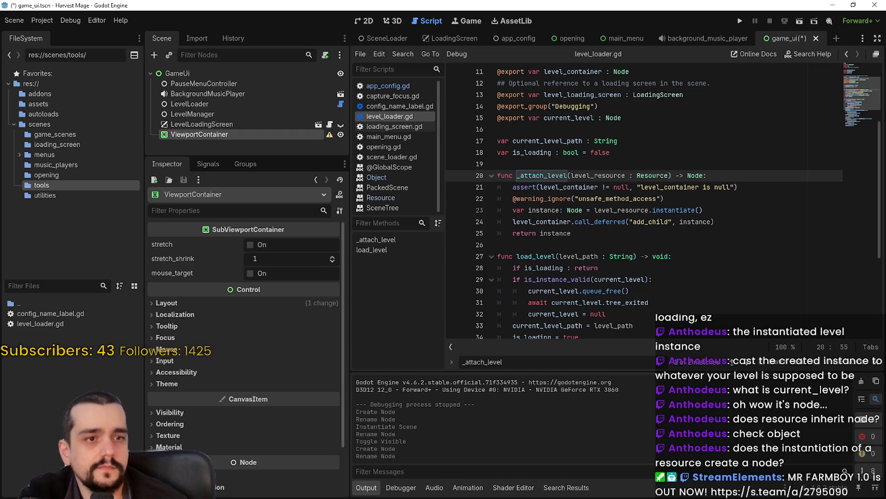
Enable stretch on ViewportContainer and apply the Full Rect anchor preset in 2D view
{"action": "left_click", "coordinate": [250, 244]}
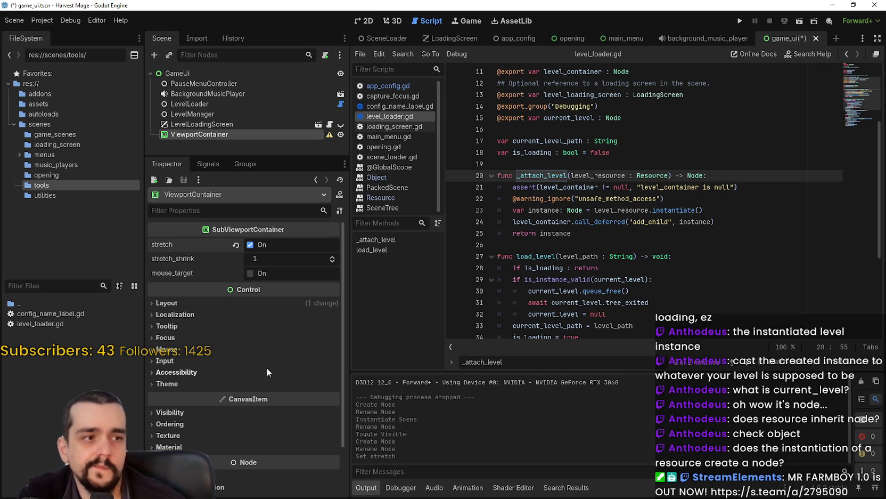
{"action": "left_click", "coordinate": [365, 21]}
{"action": "scroll", "coordinate": [478, 130], "scroll_direction": "down", "scroll_amount": 2}
{"action": "left_click", "coordinate": [644, 54]}
{"action": "left_click", "coordinate": [697, 139]}
{"action": "left_click", "coordinate": [705, 54]}
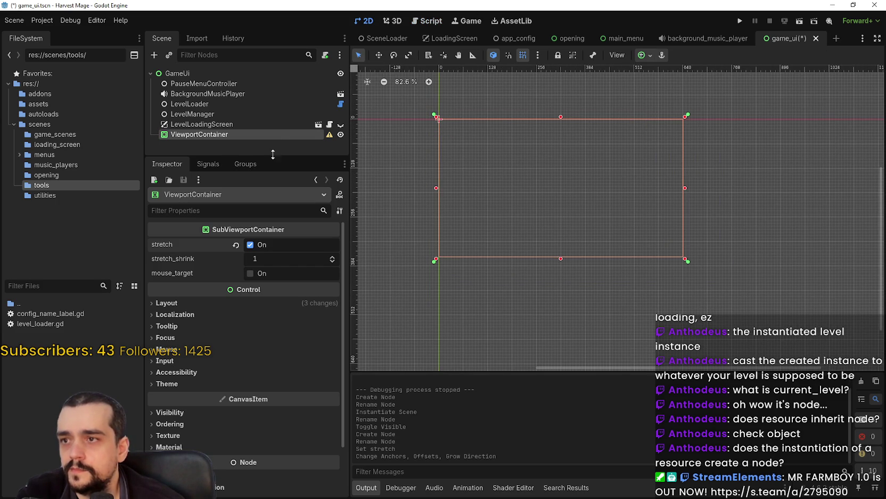
Add a SubViewport node as a child of ViewportContainer
{"action": "left_click", "coordinate": [246, 74]}
{"action": "left_click", "coordinate": [240, 136]}
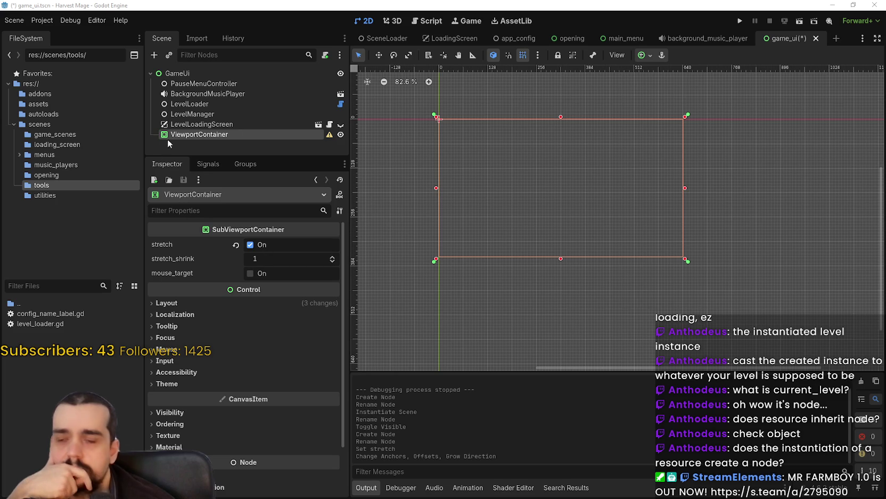
{"action": "right_click", "coordinate": [188, 136]}
{"action": "left_click", "coordinate": [232, 140]}
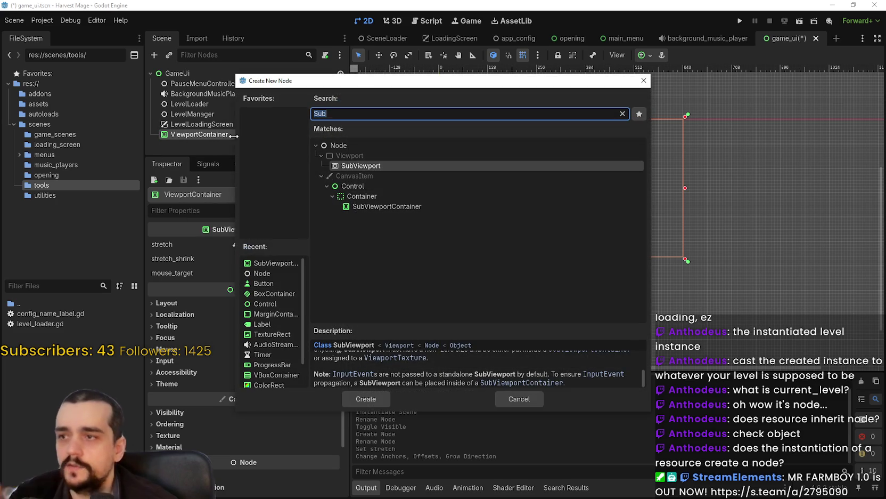
{"action": "type", "text": "co"}
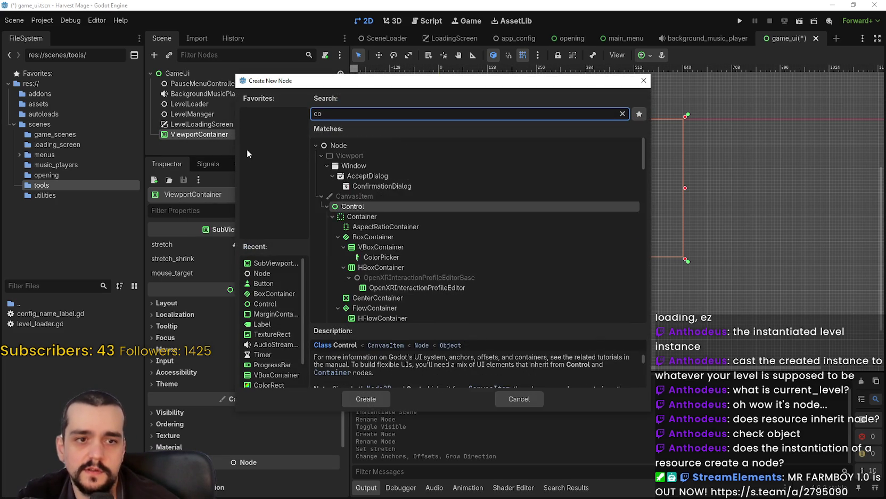
{"action": "type", "text": "nfig"}
{"action": "key", "text": "BackSpace"}
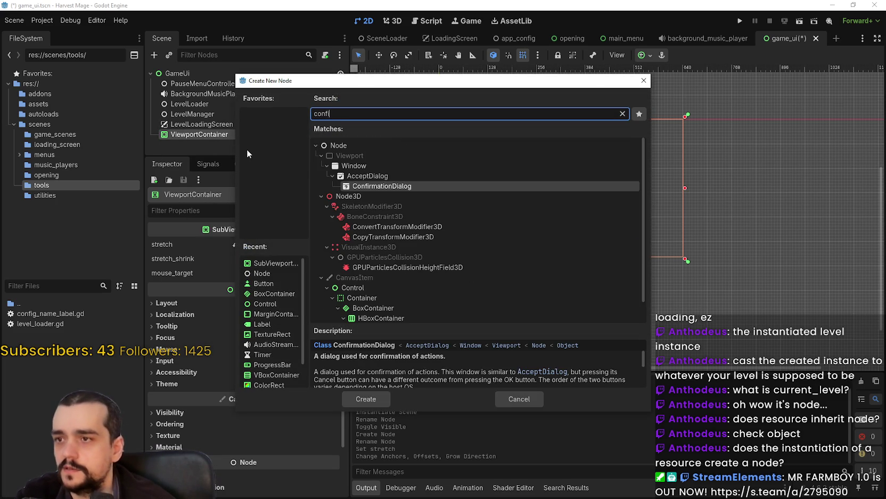
{"action": "type", "text": "gu"}
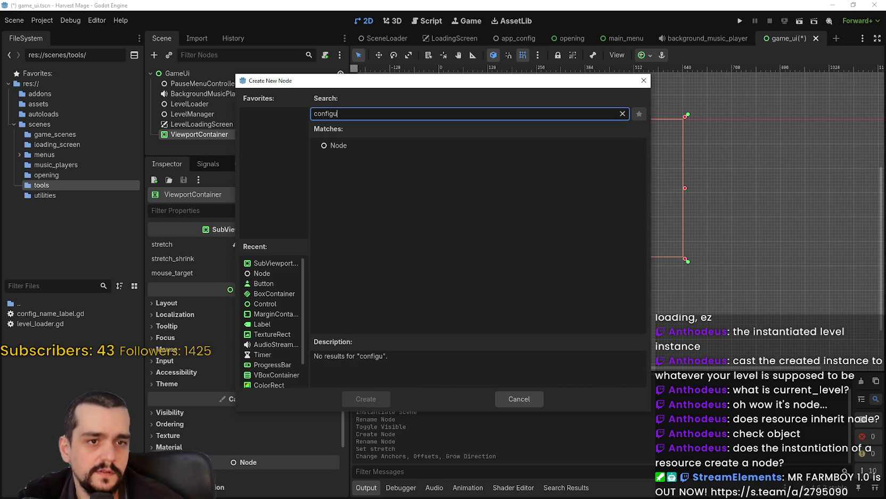
{"action": "double_click", "coordinate": [364, 115]}
{"action": "type", "text": "s"}
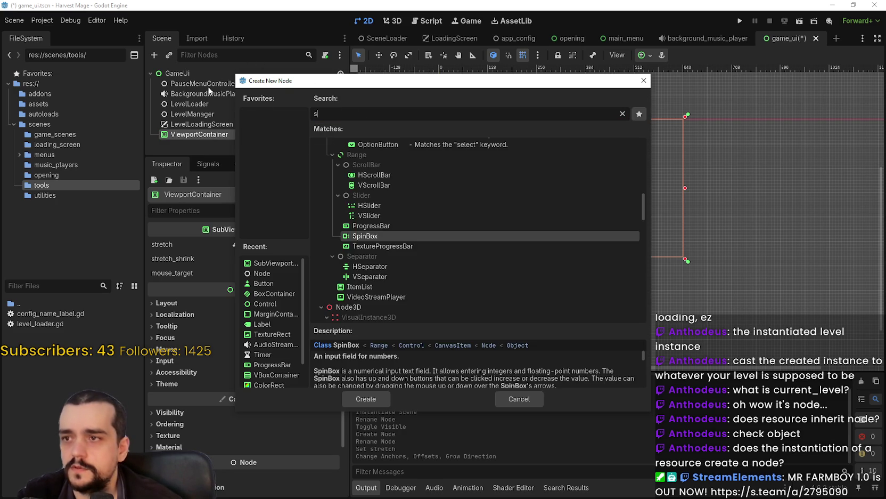
{"action": "type", "text": "ub"}
{"action": "key", "text": "Return"}
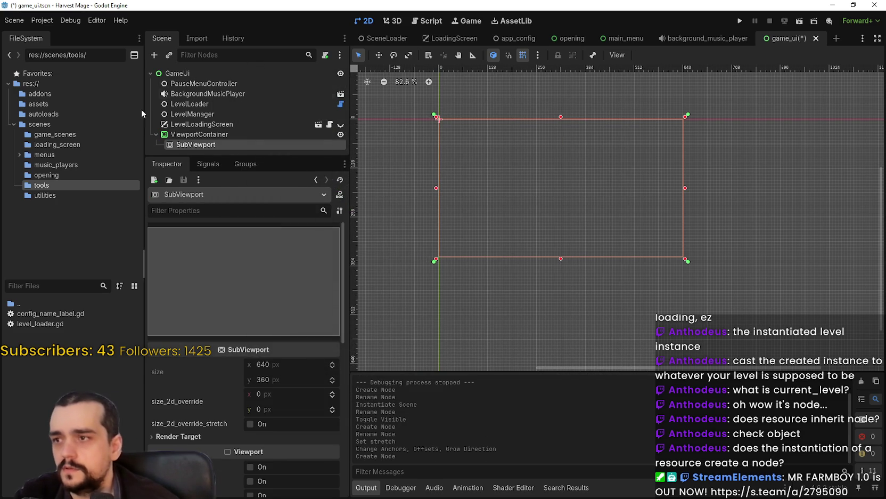
Rename the SubViewport to ConfigurableSubViewport and review its properties in the Inspector
{"action": "double_click", "coordinate": [220, 144]}
{"action": "left_click", "coordinate": [215, 146]}
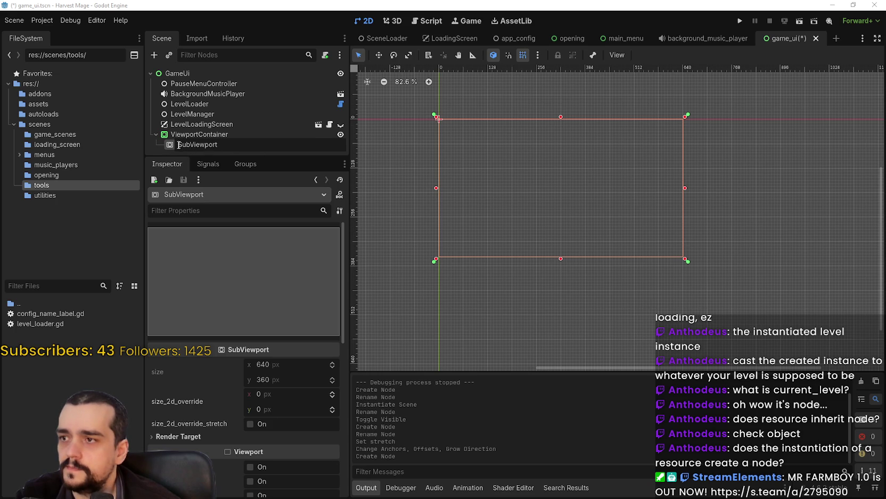
{"action": "type", "text": "Configur"}
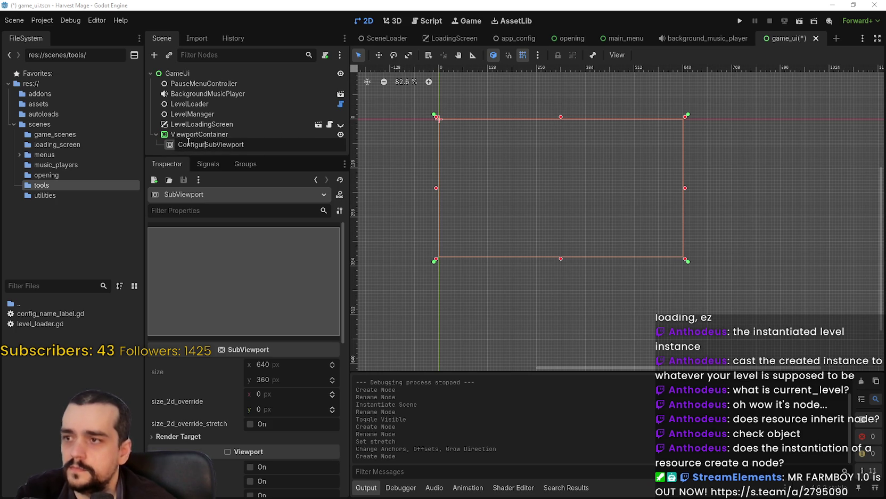
{"action": "type", "text": "able"}
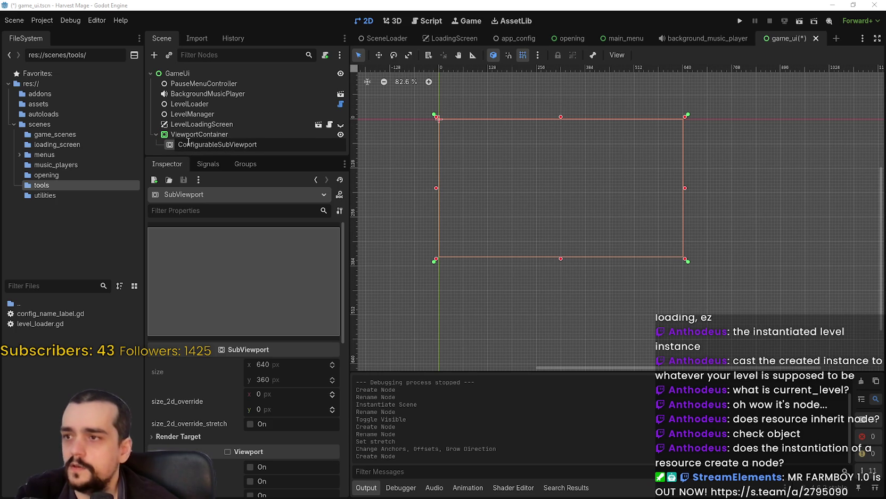
{"action": "key", "text": "Return"}
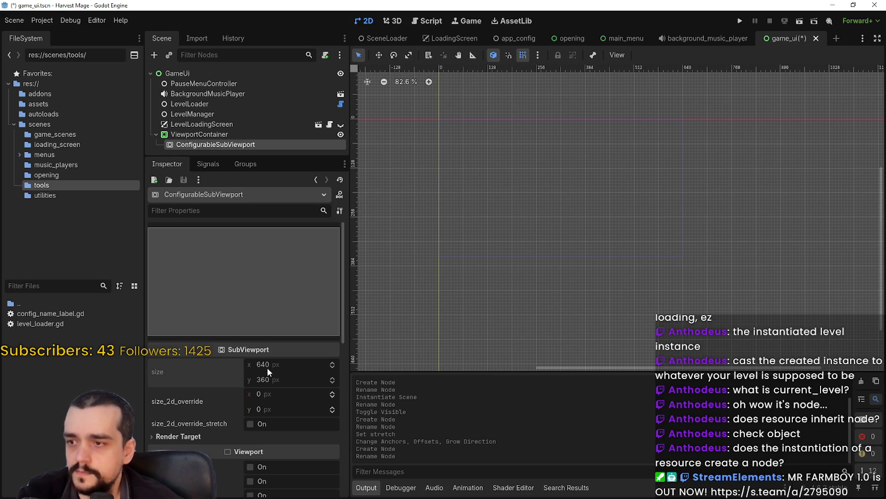
{"action": "scroll", "coordinate": [269, 376], "scroll_direction": "down", "scroll_amount": 1}
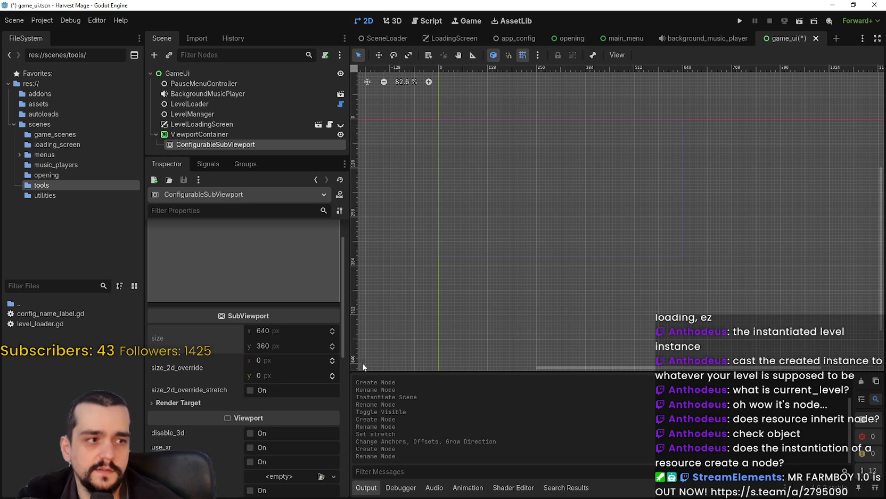
{"action": "scroll", "coordinate": [277, 373], "scroll_direction": "down", "scroll_amount": 1}
{"action": "scroll", "coordinate": [277, 391], "scroll_direction": "up", "scroll_amount": 2}
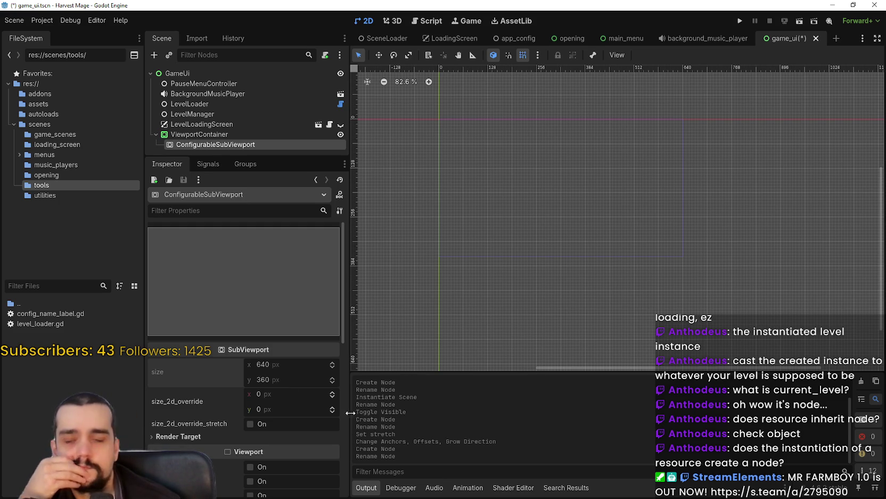
{"action": "scroll", "coordinate": [287, 456], "scroll_direction": "down", "scroll_amount": 6}
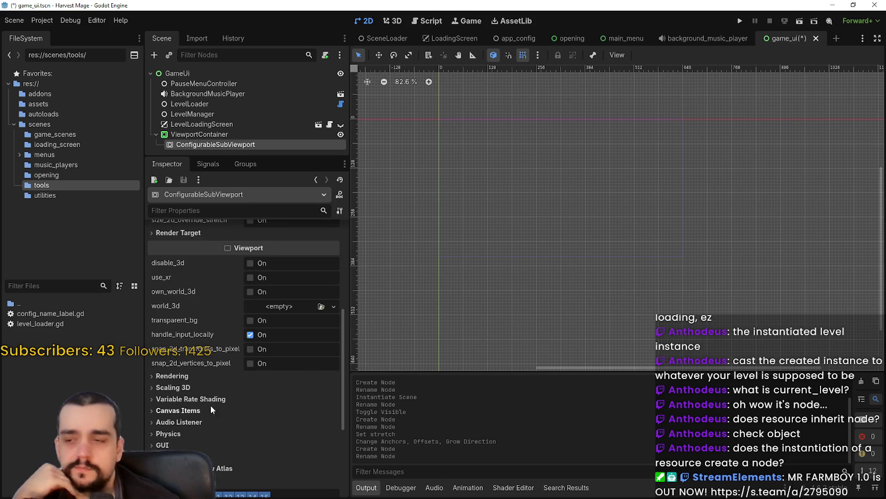
{"action": "scroll", "coordinate": [230, 401], "scroll_direction": "up", "scroll_amount": 2}
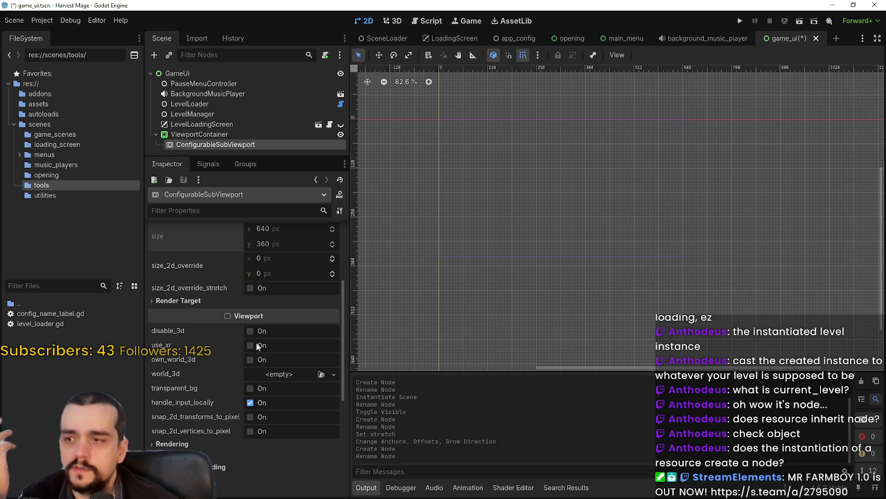
{"action": "scroll", "coordinate": [254, 339], "scroll_direction": "up", "scroll_amount": 3}
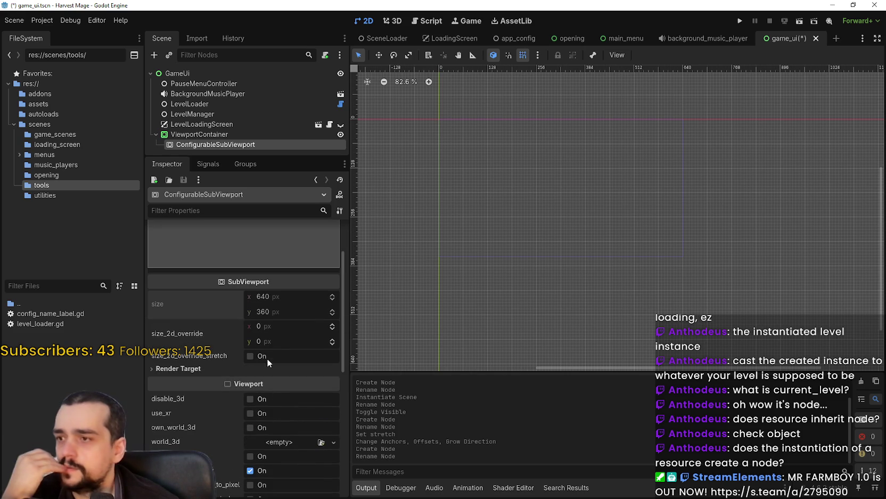
Set the Render Target update mode to Always and turn off handle_input_locally
{"action": "left_click", "coordinate": [164, 367]}
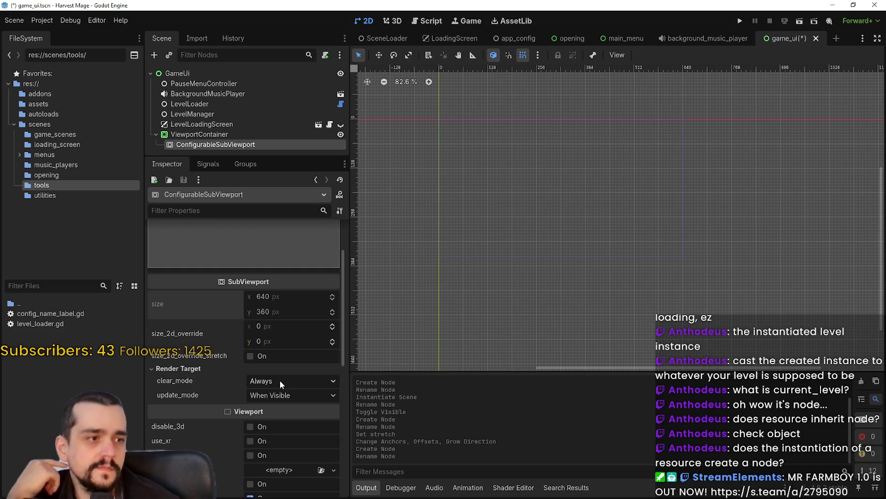
{"action": "left_click", "coordinate": [266, 399]}
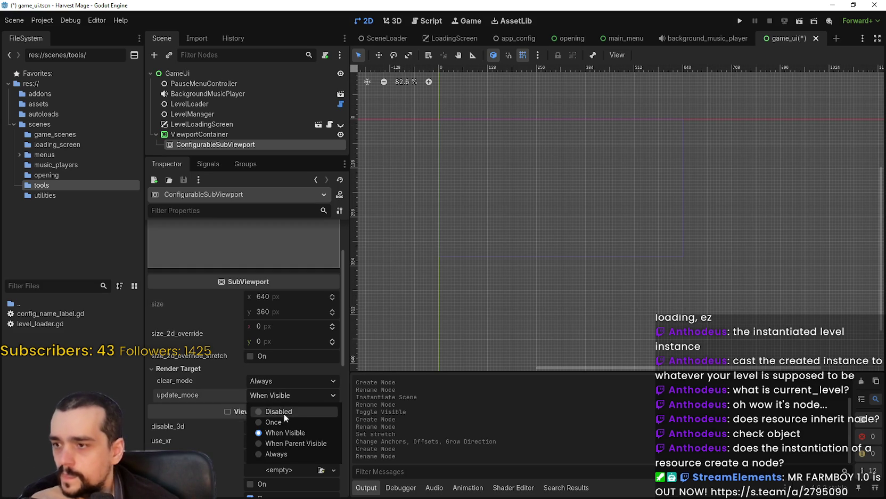
{"action": "left_click", "coordinate": [293, 453]}
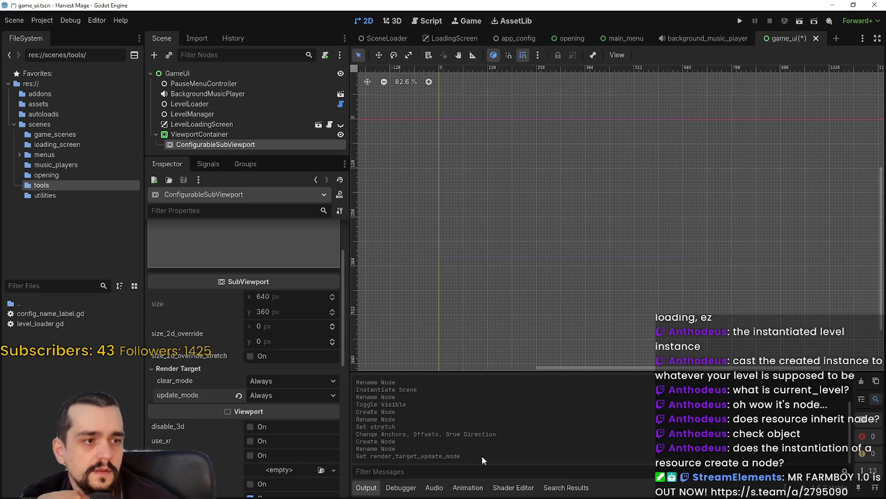
{"action": "scroll", "coordinate": [305, 464], "scroll_direction": "down", "scroll_amount": 5}
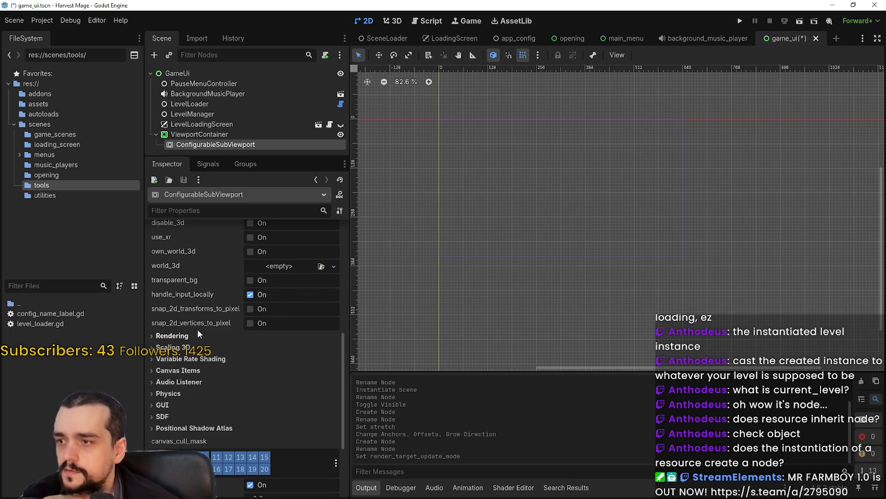
{"action": "left_click", "coordinate": [250, 294]}
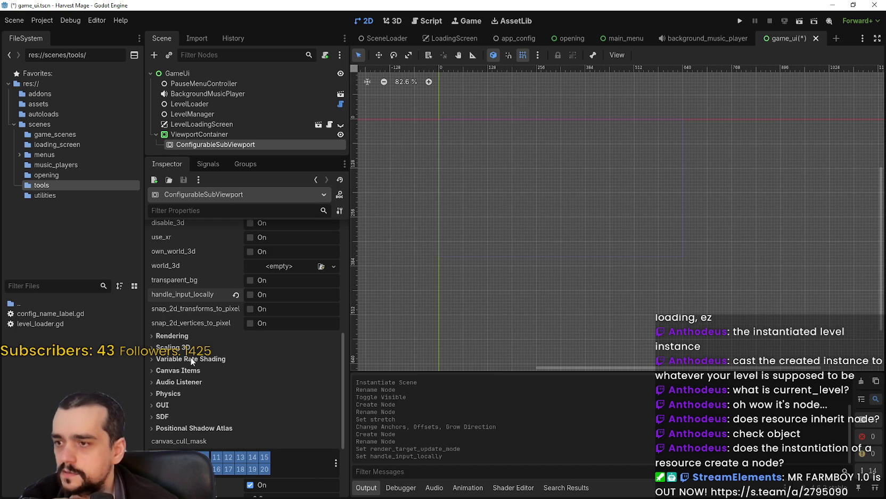
Enable both the enable_2d and enable_3d audio listeners
{"action": "left_click", "coordinate": [203, 381]}
{"action": "left_click", "coordinate": [264, 394]}
{"action": "left_click", "coordinate": [264, 409]}
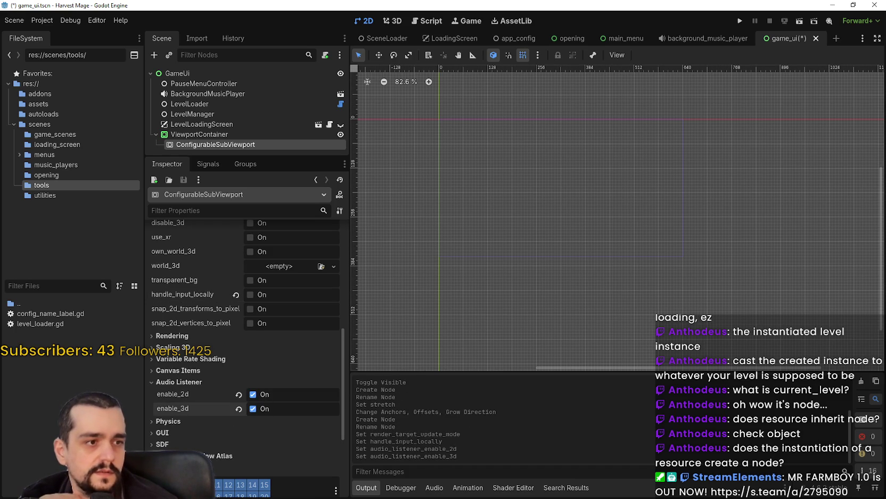
{"action": "scroll", "coordinate": [246, 330], "scroll_direction": "down", "scroll_amount": 5}
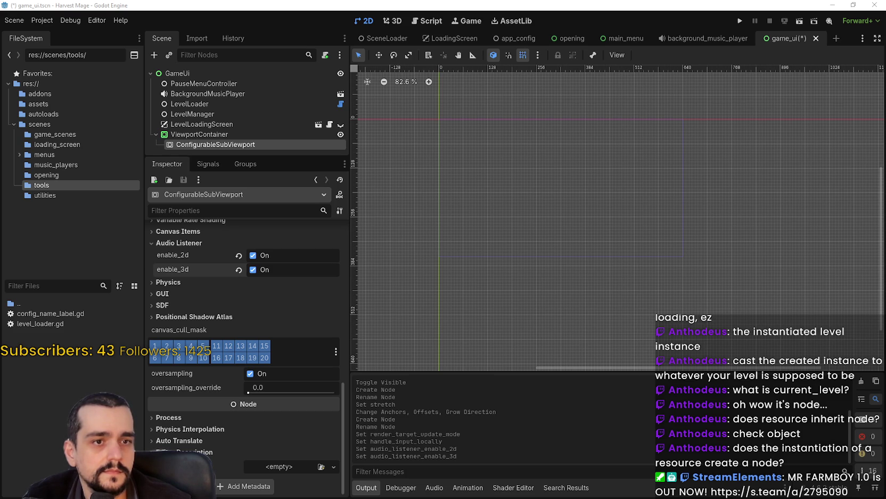
Attach a new configurable_sub_viewport.gd script, paste the anti-aliasing code, drop the duplicate extends line, and save
{"action": "right_click", "coordinate": [271, 143]}
{"action": "left_click", "coordinate": [345, 216]}
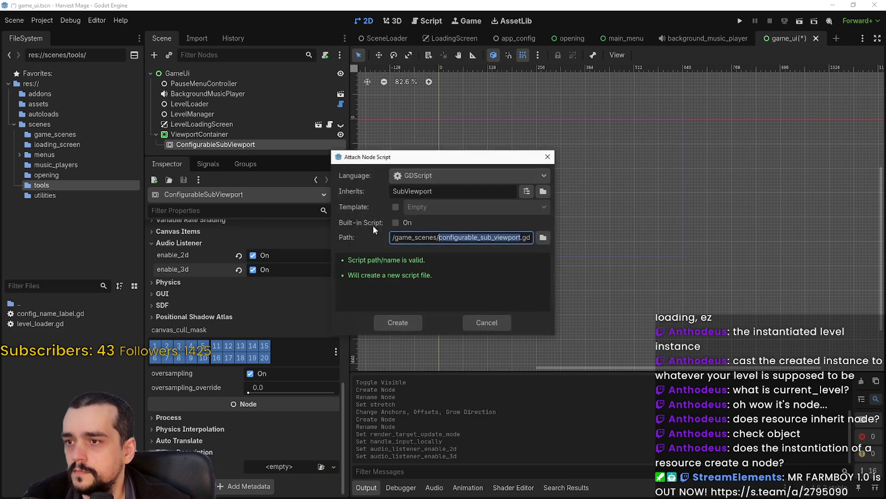
{"action": "left_click", "coordinate": [402, 323]}
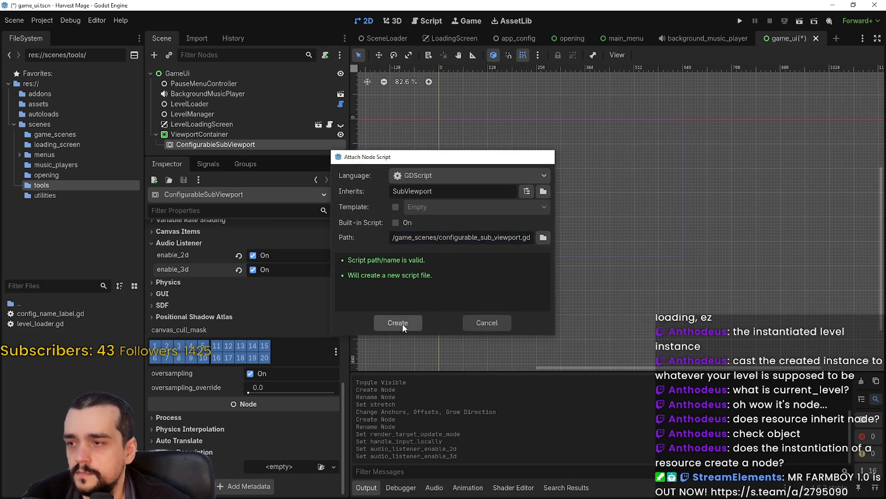
{"action": "key", "text": "ctrl+v"}
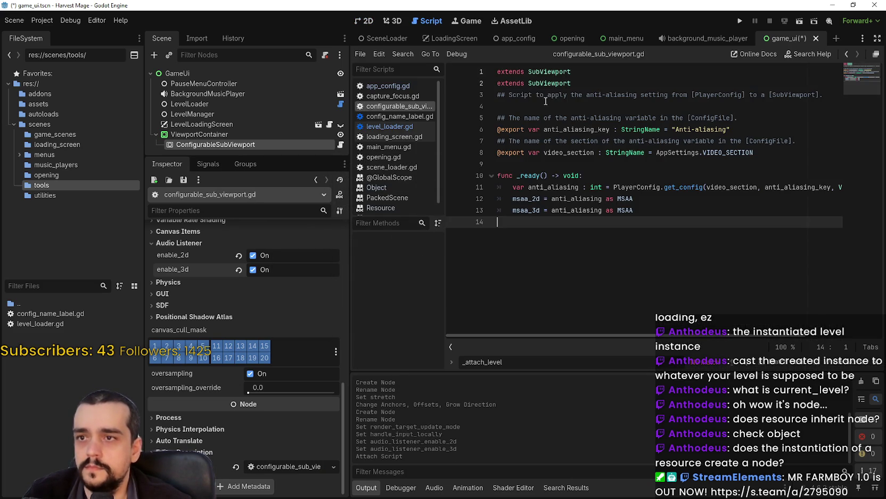
{"action": "left_click_drag", "start_coordinate": [571, 71], "coordinate": [475, 69]}
{"action": "key", "text": "Delete"}
{"action": "key", "text": "Delete"}
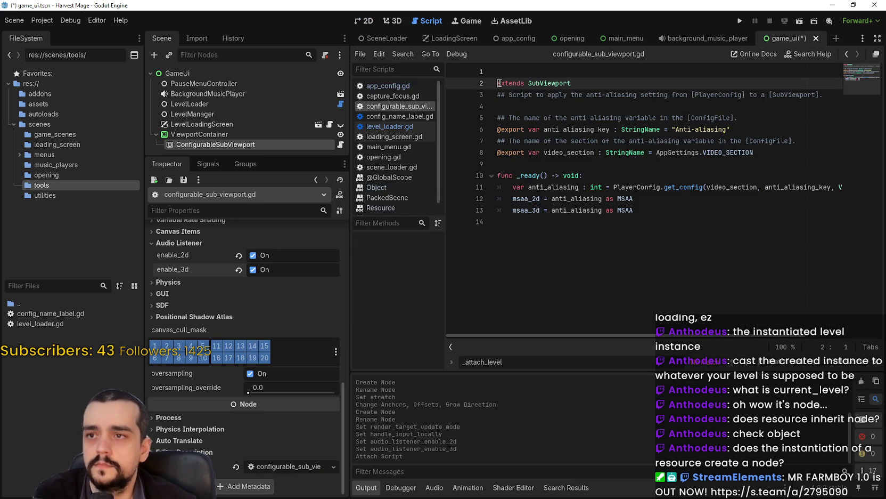
{"action": "left_click", "coordinate": [620, 153]}
{"action": "key", "text": "ctrl+s"}
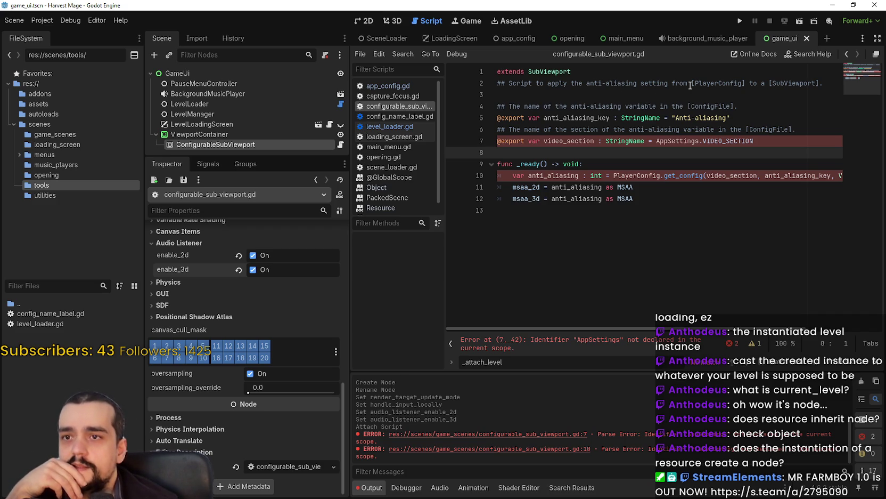
Review the header comment and the AppSettings.VIDEO_SECTION reference on line 7
{"action": "double_click", "coordinate": [719, 84]}
{"action": "double_click", "coordinate": [793, 84]}
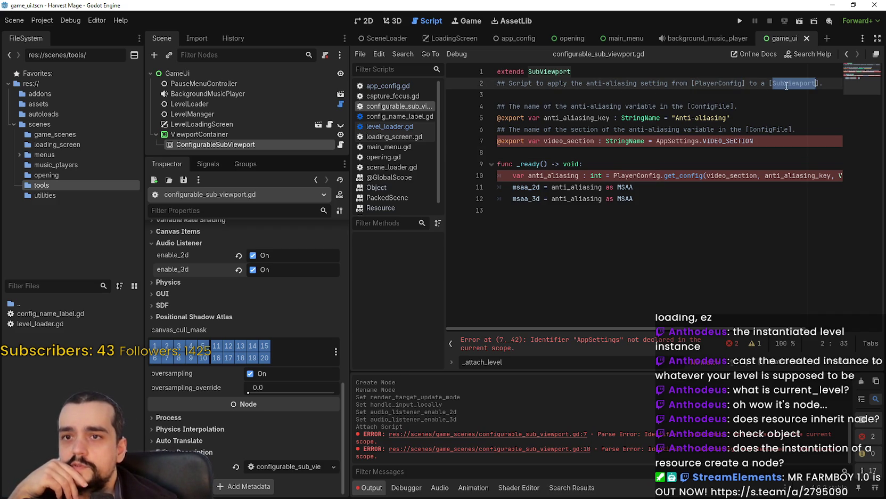
{"action": "left_click", "coordinate": [738, 107]}
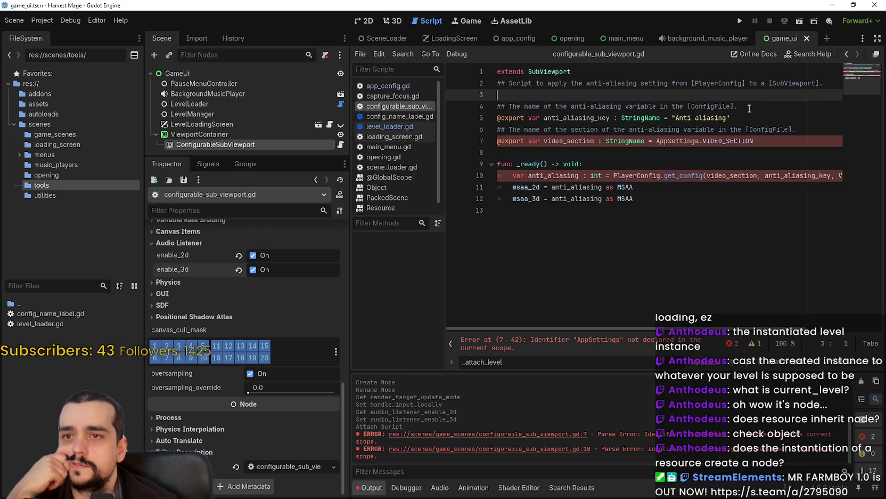
{"action": "left_click", "coordinate": [617, 161]}
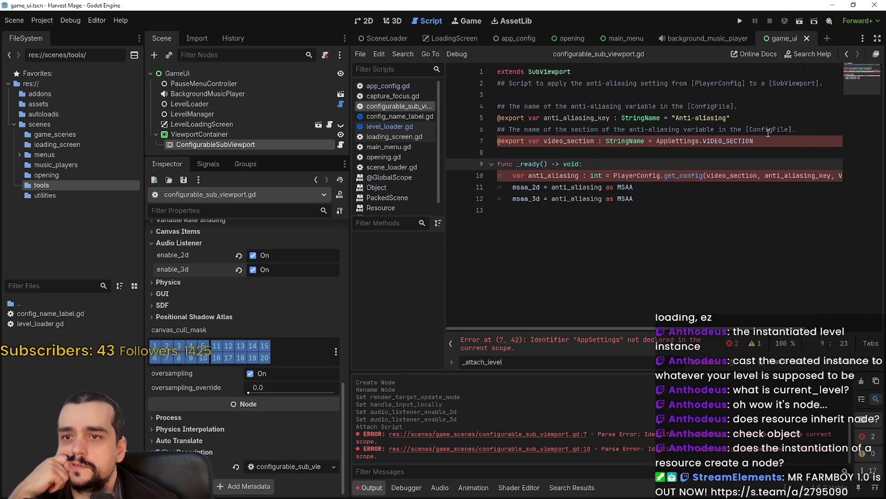
{"action": "double_click", "coordinate": [678, 142]}
{"action": "double_click", "coordinate": [726, 142]}
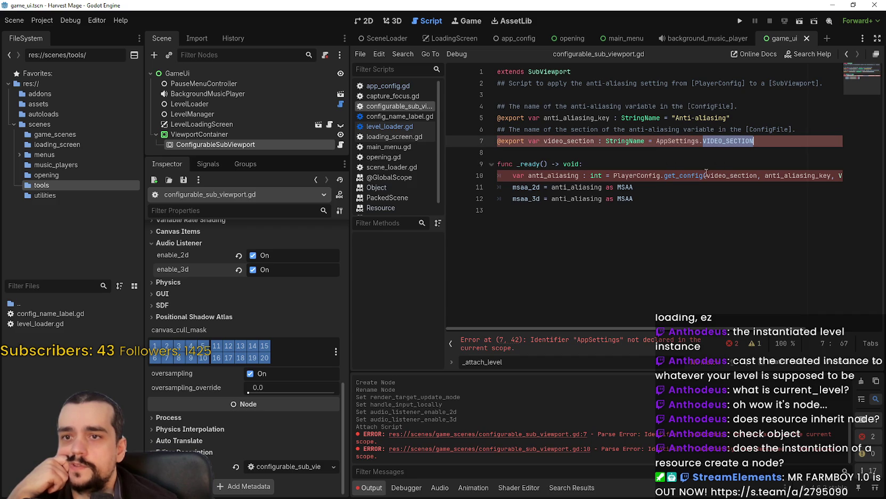
{"action": "double_click", "coordinate": [569, 142]}
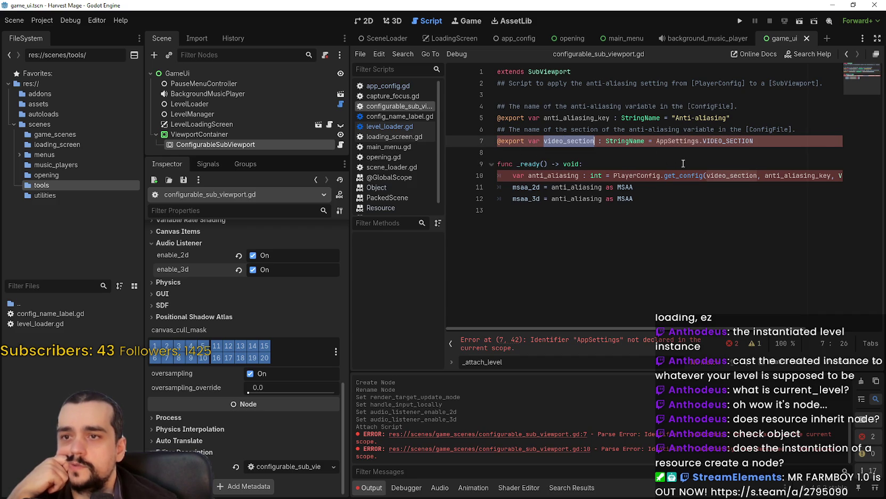
Add a pass line at the top of _ready
{"action": "key", "text": "ctrl+End"}
{"action": "left_click", "coordinate": [624, 165]}
{"action": "key", "text": "Return"}
{"action": "type", "text": "pa"}
{"action": "key", "text": "Return"}
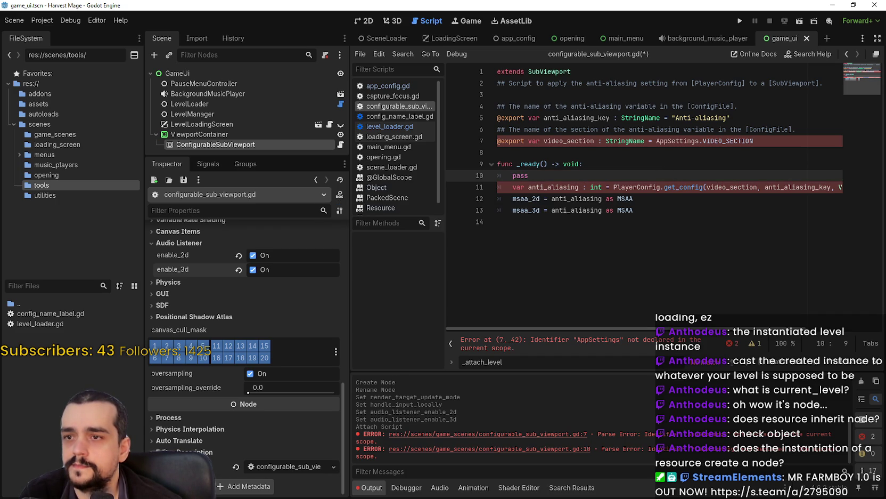
Comment out the get_config, msaa_2d and msaa_3d lines in _ready
{"action": "key", "text": "Down"}
{"action": "key", "text": "Home"}
{"action": "key", "text": "ctrl+k"}
{"action": "key", "text": "Down"}
{"action": "type", "text": "#"}
{"action": "left_click", "coordinate": [514, 209]}
{"action": "type", "text": "3"}
{"action": "key", "text": "BackSpace"}
{"action": "type", "text": "#"}
{"action": "key", "text": "Down"}
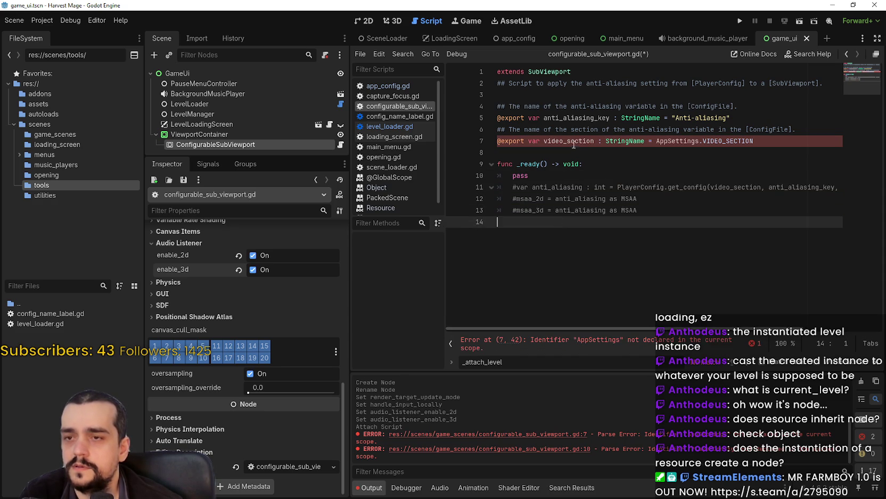
Comment out AppSettings.VIDEO_SECTION, default video_section to "VideoSettings", and save the script
{"action": "left_click_drag", "start_coordinate": [755, 141], "coordinate": [658, 141]}
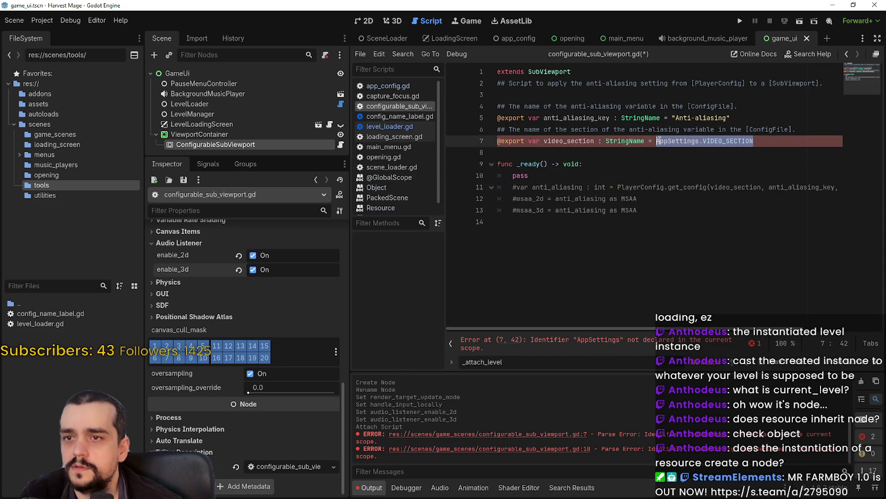
{"action": "key", "text": "Left"}
{"action": "type", "text": "#"}
{"action": "left_click", "coordinate": [658, 141]}
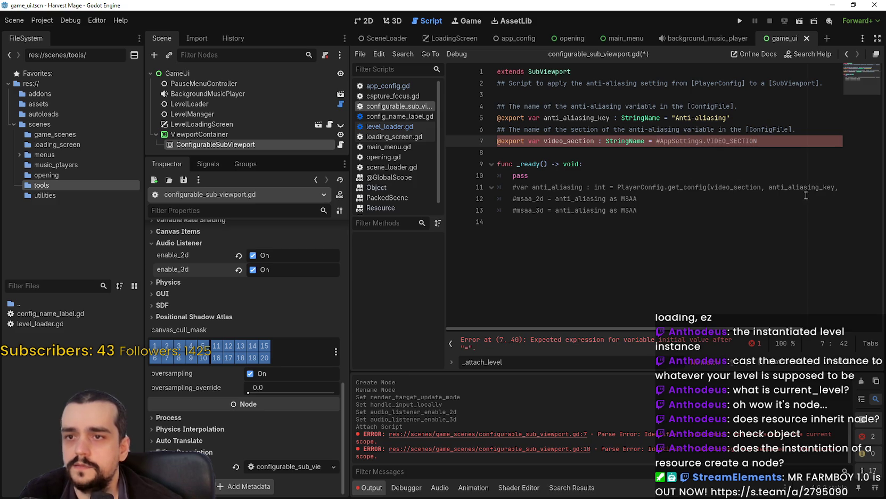
{"action": "type", "text": "\"V"}
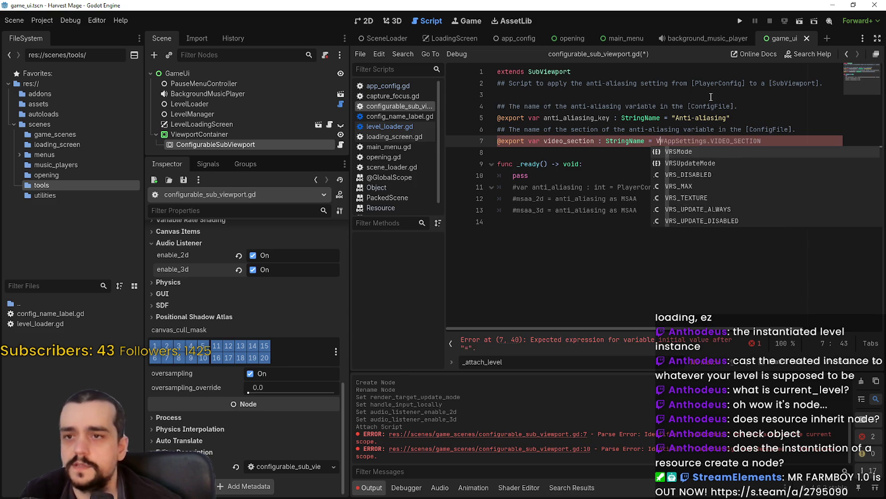
{"action": "type", "text": "ideoS"}
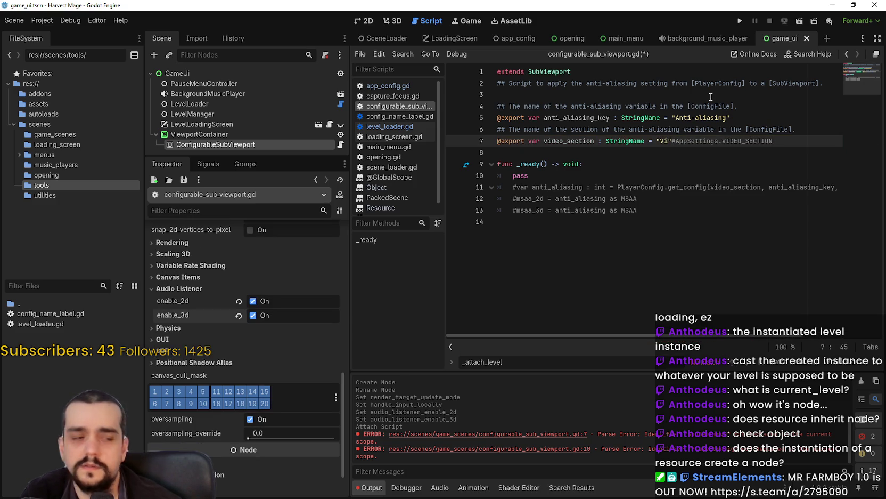
{"action": "type", "text": "ettings"}
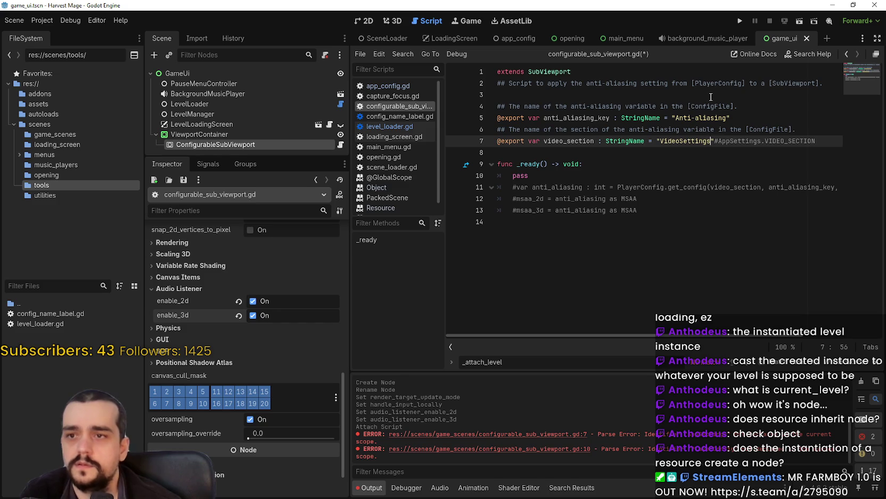
{"action": "left_click", "coordinate": [657, 155]}
{"action": "key", "text": "ctrl+s"}
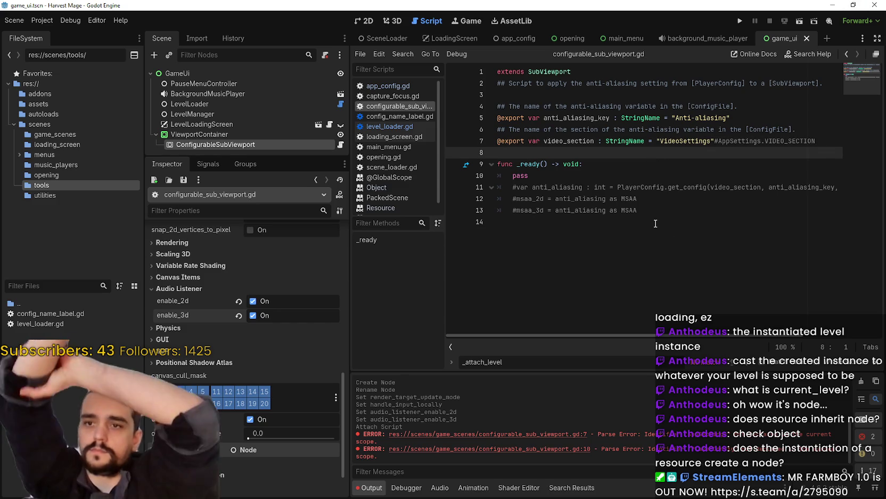
{"action": "scroll", "coordinate": [227, 348], "scroll_direction": "up", "scroll_amount": 10}
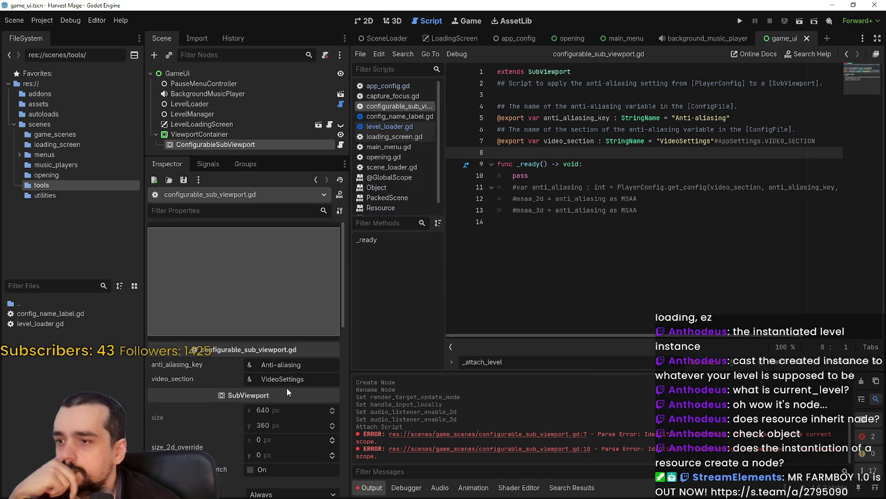
{"action": "left_click", "coordinate": [584, 129]}
{"action": "left_click", "coordinate": [686, 210]}
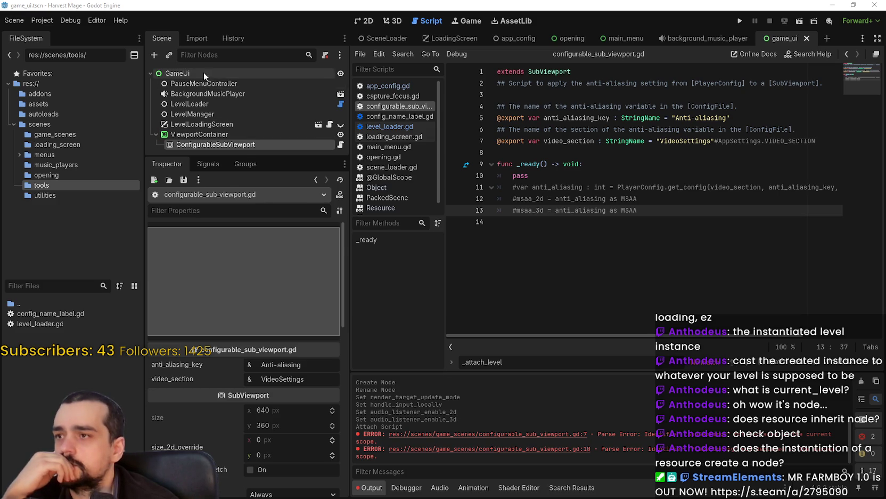
Add a Timer node under GameUi and rename it GameTimer
{"action": "right_click", "coordinate": [170, 73]}
{"action": "left_click", "coordinate": [256, 83]}
{"action": "type", "text": "timer"}
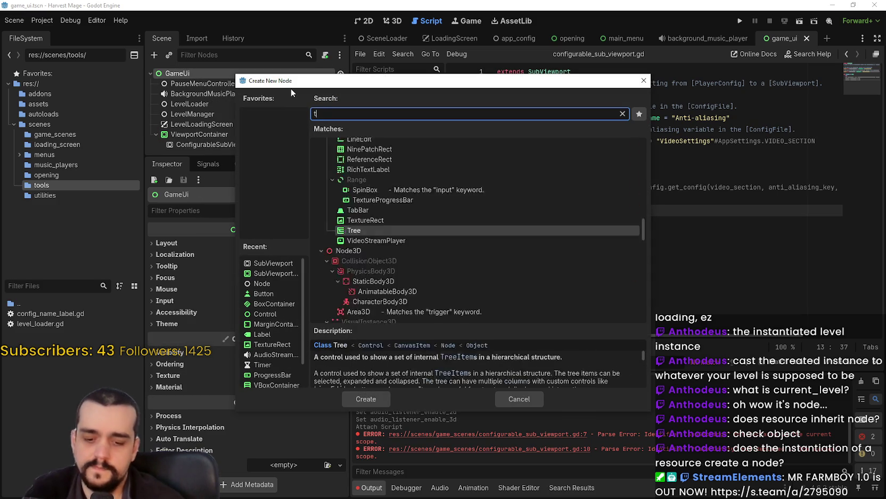
{"action": "key", "text": "Return"}
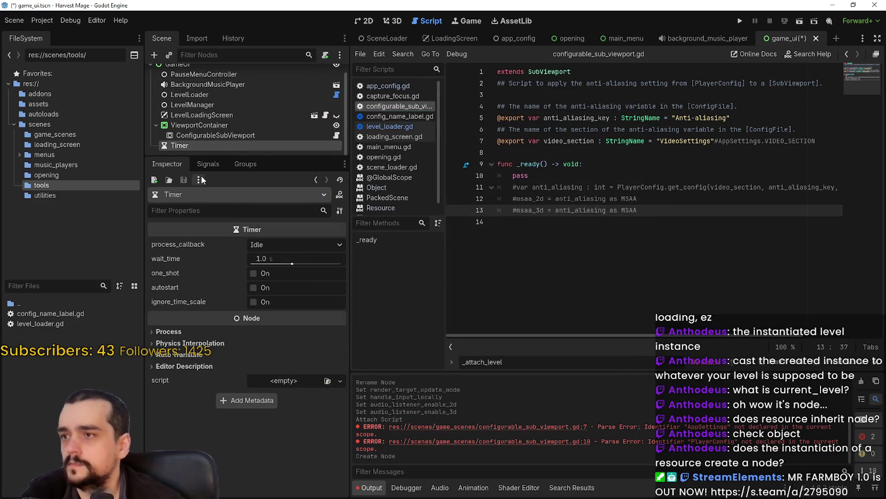
{"action": "key", "text": "F2"}
{"action": "type", "text": "GameTimer"}
{"action": "key", "text": "Return"}
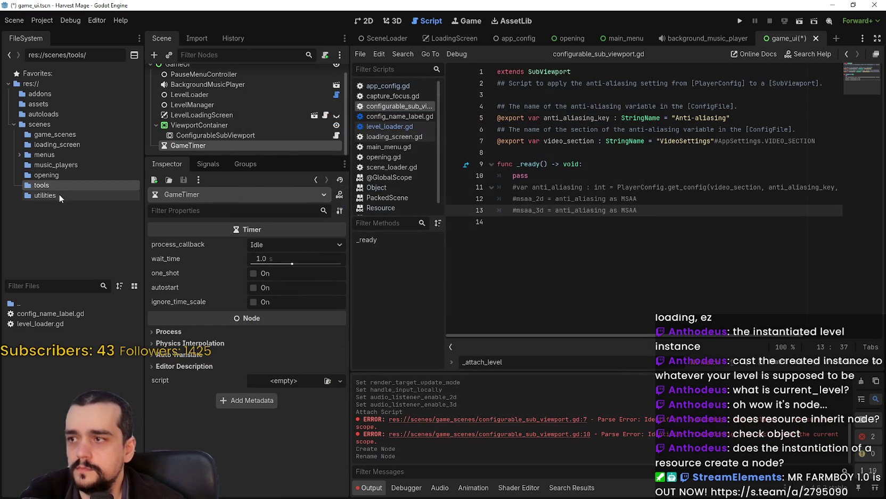
Attach a new game_timer.gd script to GameTimer in the game_scenes folder
{"action": "left_click", "coordinate": [33, 135]}
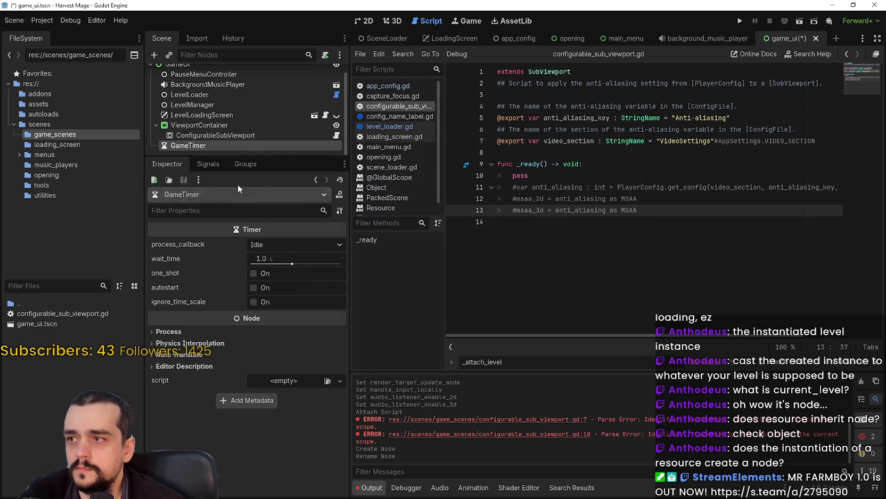
{"action": "right_click", "coordinate": [219, 145]}
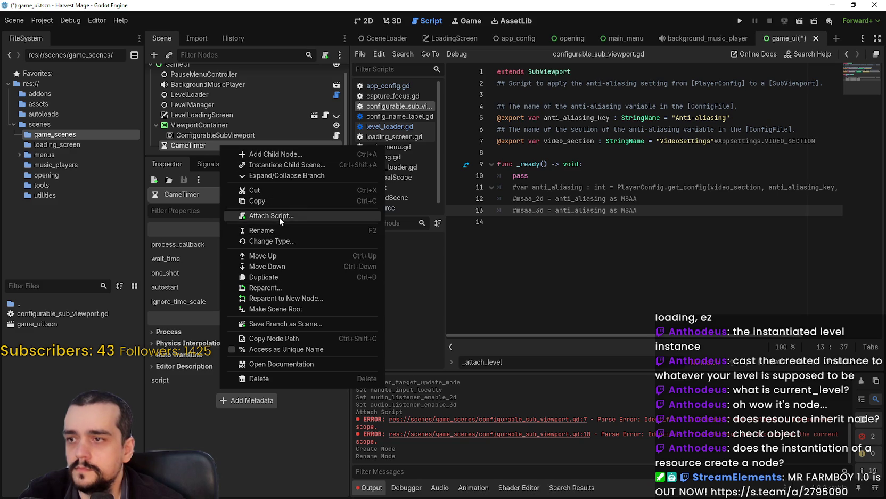
{"action": "left_click", "coordinate": [279, 217]}
{"action": "left_click", "coordinate": [408, 320]}
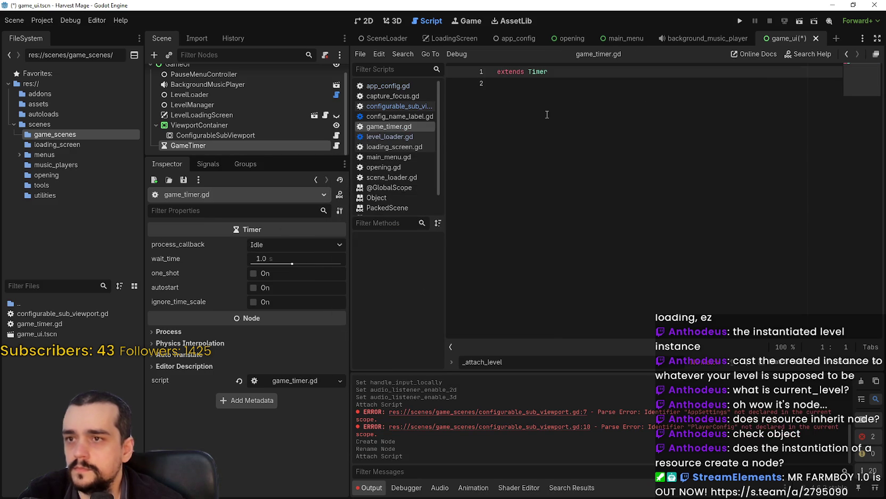
{"action": "left_click", "coordinate": [695, 137]}
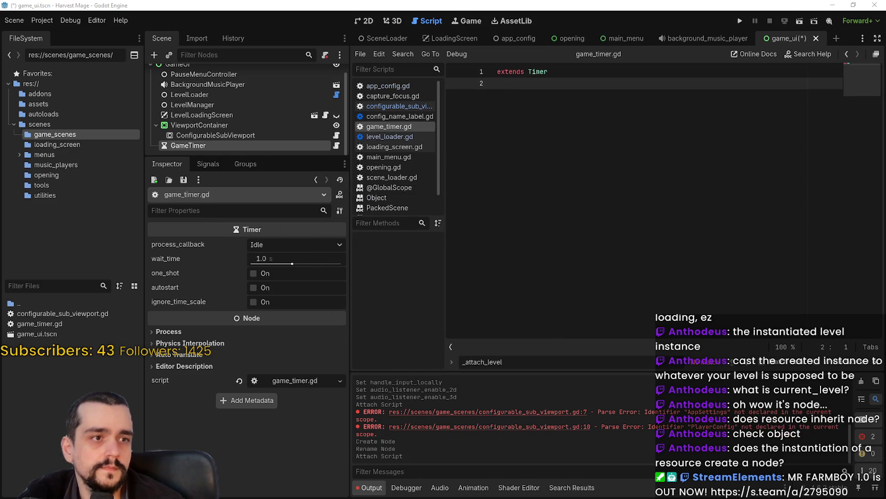
{"action": "key", "text": "shift+Up"}
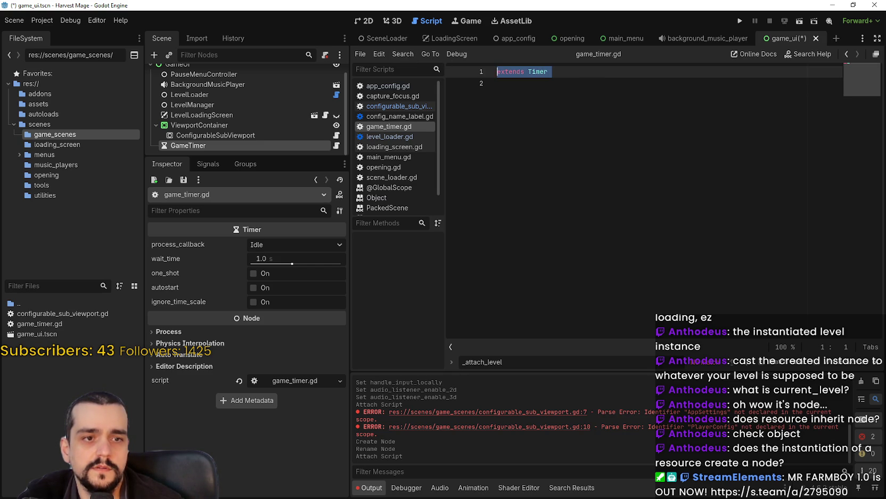
{"action": "right_click", "coordinate": [182, 147]}
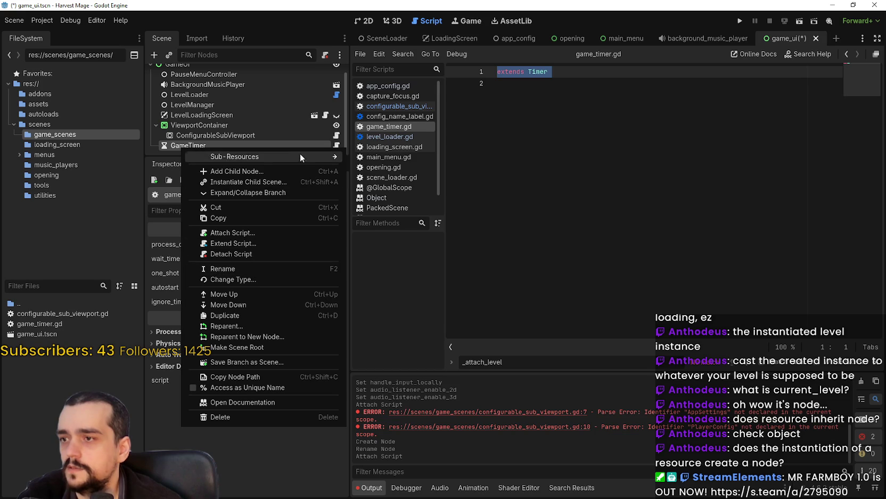
Change the GameTimer node's type to a plain Node
{"action": "left_click", "coordinate": [250, 279]}
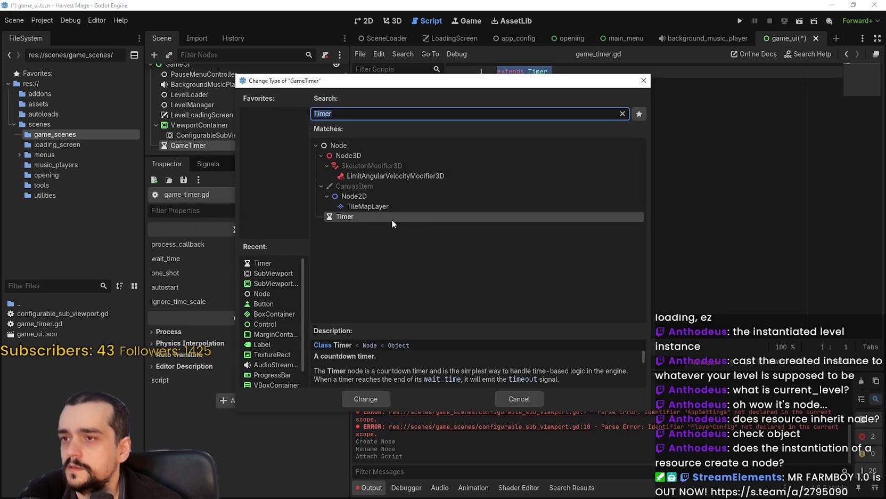
{"action": "key", "text": "Up"}
{"action": "key", "text": "Up"}
{"action": "key", "text": "Up"}
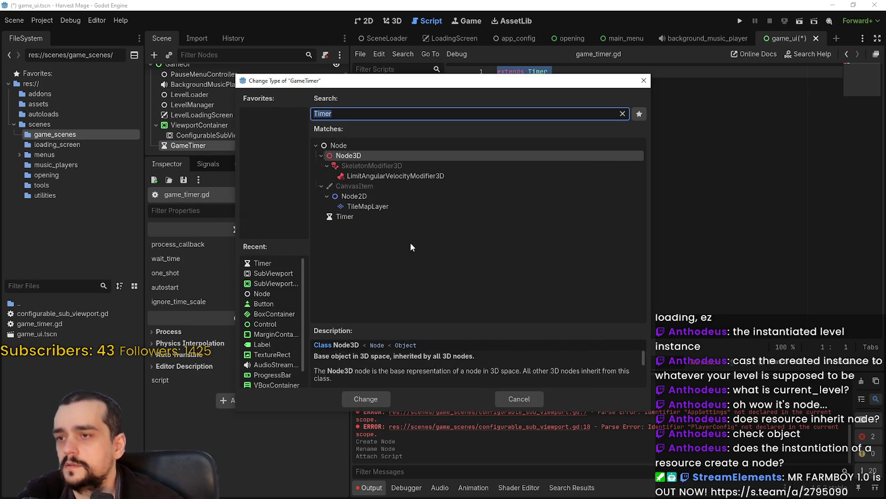
{"action": "key", "text": "Return"}
Replace game_timer.gd's contents with the pasted play-time and total-time timer code
{"action": "left_click", "coordinate": [580, 135]}
{"action": "key", "text": "ctrl+a"}
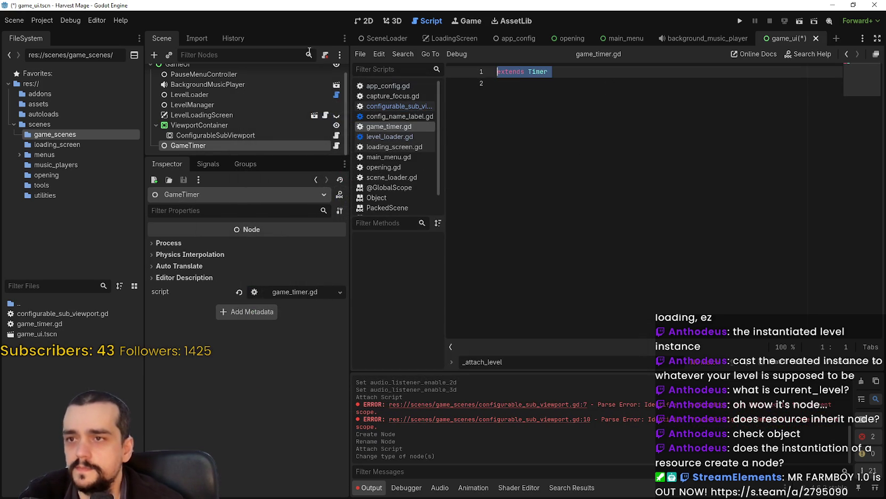
{"action": "type", "text": "extends Node  var play_time : int var total_time : int  func _add_timers() -> void: \tvar play_timer := Timer.new() \tplay_timer.one_shot = false \tplay_timer.process_mode = Node.PROCESS_MODE_PAUSABLE \tplay_timer.timeout.connect(func() : play_time += 1) \tadd_child(play_timer) \tplay_timer.start(1) \tvar total_timer := Timer.new() \ttotal_timer.one_shot = false \ttotal_timer.process_mode = Node.PROCESS_MODE_ALWAYS \ttotal_timer.timeout.connect(func() : total_time += 1) \tadd_child(total_timer) \ttotal_timer.start(1)  func _enter_tree() -> void: \t_add_timers()  func _exit_tree() -> void: \tvar game_state := GameState.get_or_create_state() \tgame_state.play_time += play_time \tgame_state.total_time += total_time \tGlobalState.save()"}
{"action": "scroll", "coordinate": [557, 226], "scroll_direction": "up", "scroll_amount": 2}
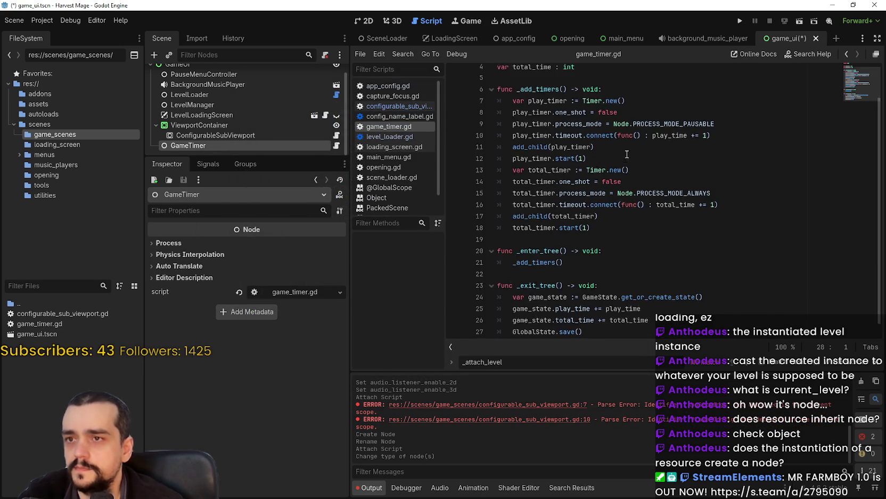
Save game_timer.gd and locate the erroring get_or_create_state call in _exit_tree
{"action": "left_click", "coordinate": [685, 84]}
{"action": "key", "text": "ctrl+s"}
{"action": "scroll", "coordinate": [677, 99], "scroll_direction": "down", "scroll_amount": 2}
{"action": "left_click", "coordinate": [631, 280]}
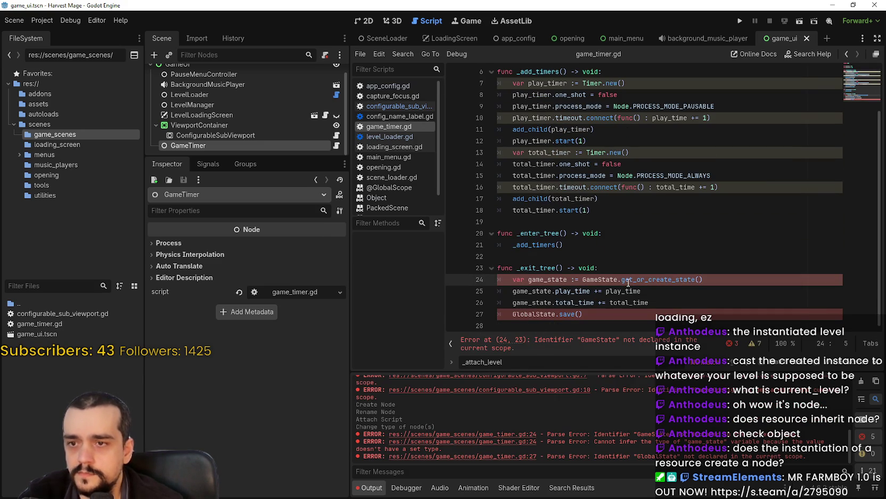
{"action": "double_click", "coordinate": [628, 279]}
Add 'pass' under func _exit_tree() followed by a '#Needs fixing' comment
{"action": "left_click", "coordinate": [612, 268]}
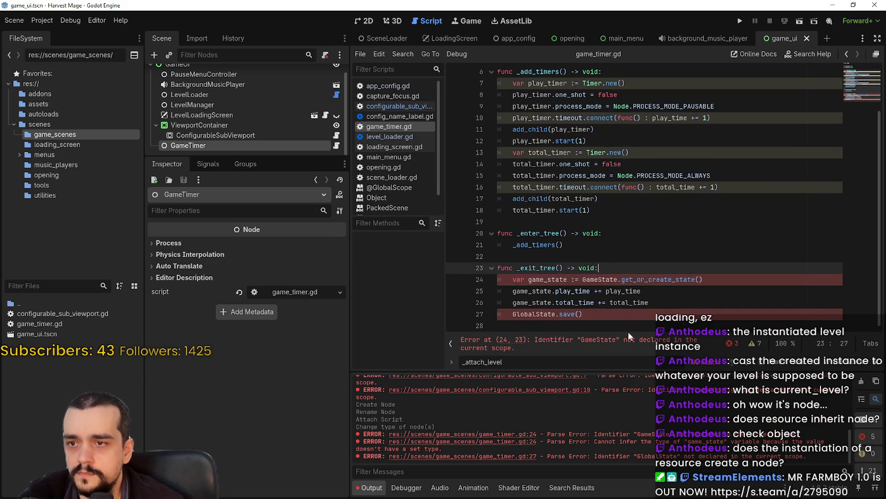
{"action": "key", "text": "Return"}
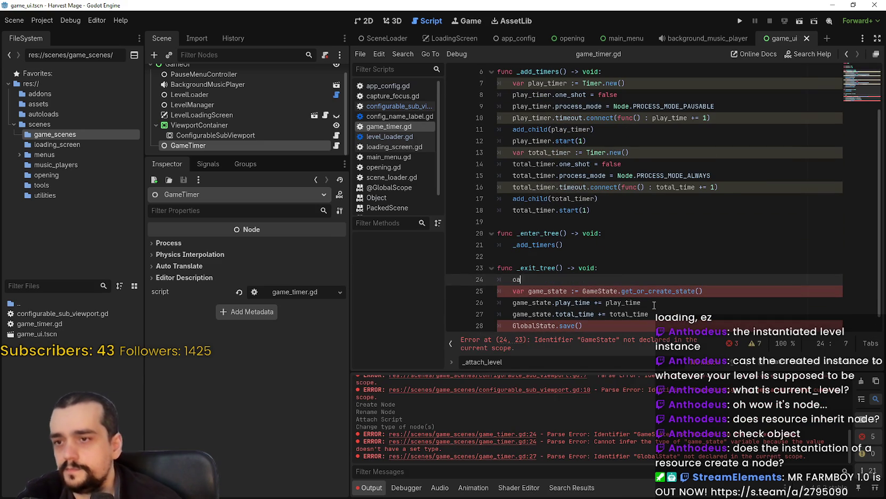
{"action": "type", "text": "pass"}
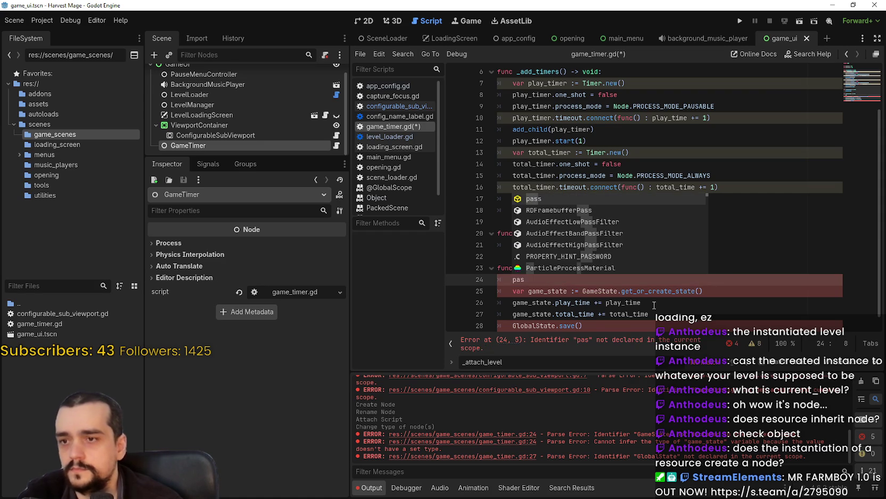
{"action": "key", "text": "Return"}
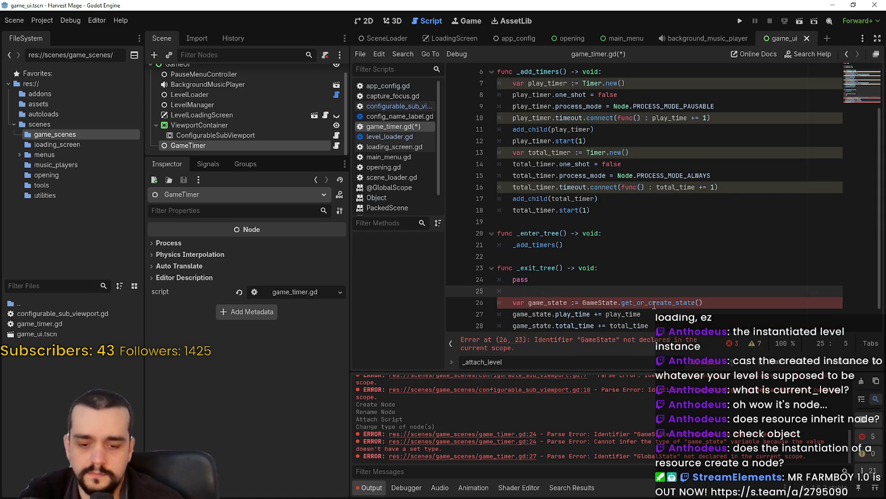
{"action": "type", "text": "#Neds fixing"}
Comment out the four GameState saving lines with Ctrl+K
{"action": "scroll", "coordinate": [721, 322], "scroll_direction": "down", "scroll_amount": 1}
{"action": "left_click_drag", "start_coordinate": [721, 322], "coordinate": [476, 281]}
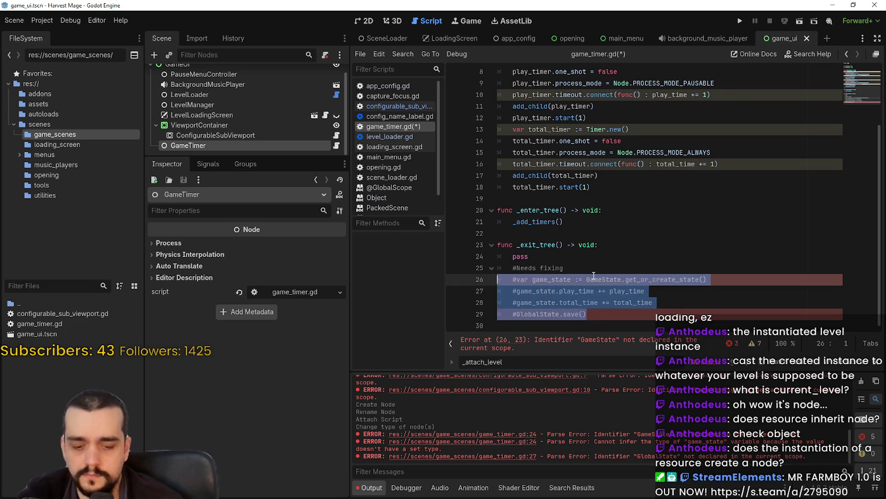
{"action": "key", "text": "ctrl+k"}
{"action": "left_click", "coordinate": [618, 221]}
{"action": "scroll", "coordinate": [622, 244], "scroll_direction": "up", "scroll_amount": 3}
{"action": "left_click", "coordinate": [615, 265]}
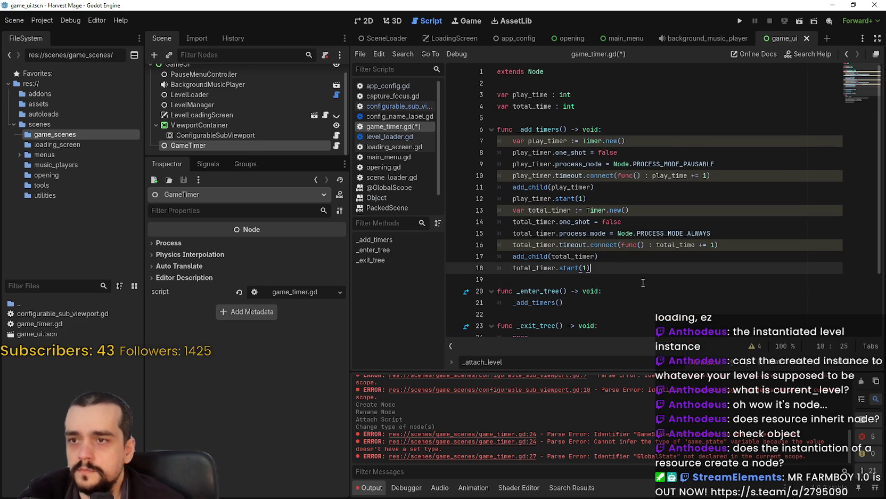
Review _enter_tree, _exit_tree and the commented-out game_state lines in game_timer.gd
{"action": "left_click", "coordinate": [650, 292]}
{"action": "left_click", "coordinate": [640, 278]}
{"action": "scroll", "coordinate": [640, 277], "scroll_direction": "down", "scroll_amount": 2}
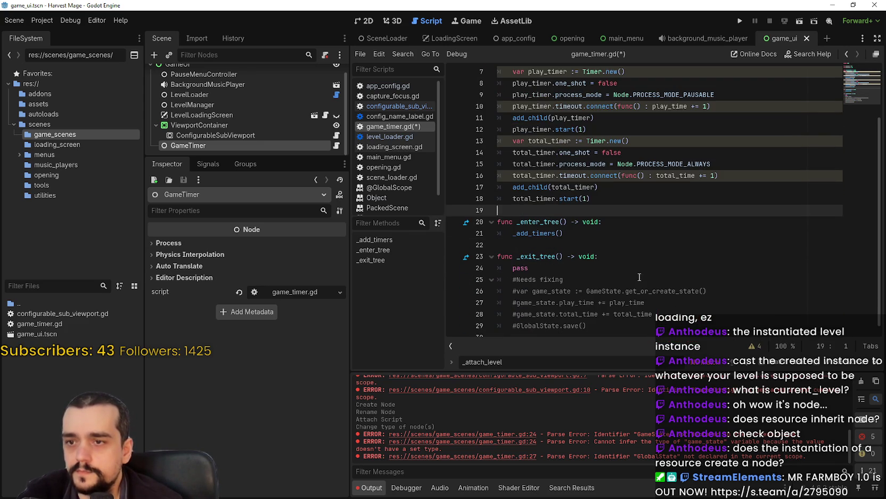
{"action": "left_click", "coordinate": [613, 246]}
{"action": "left_click", "coordinate": [616, 256]}
{"action": "scroll", "coordinate": [616, 256], "scroll_direction": "down", "scroll_amount": 1}
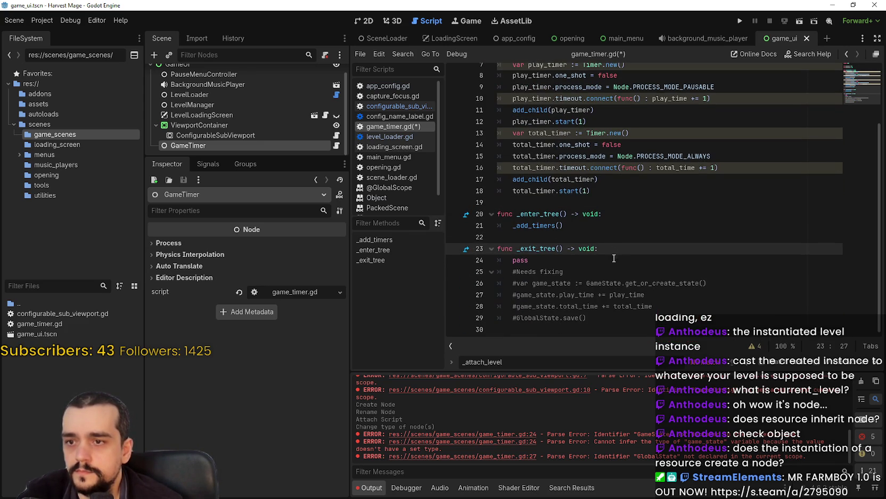
{"action": "left_click", "coordinate": [670, 320]}
{"action": "double_click", "coordinate": [577, 294]}
{"action": "double_click", "coordinate": [536, 294]}
{"action": "double_click", "coordinate": [538, 318]}
{"action": "left_click", "coordinate": [555, 283]}
Inspect the play timer's creation and timeout connection in _add_timers
{"action": "scroll", "coordinate": [559, 280], "scroll_direction": "up", "scroll_amount": 2}
{"action": "left_click", "coordinate": [574, 281]}
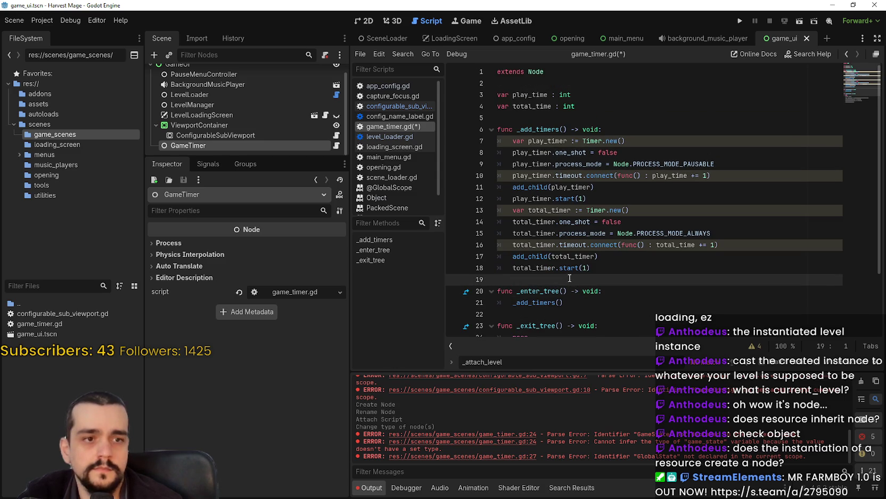
{"action": "mouse_move", "coordinate": [553, 237]}
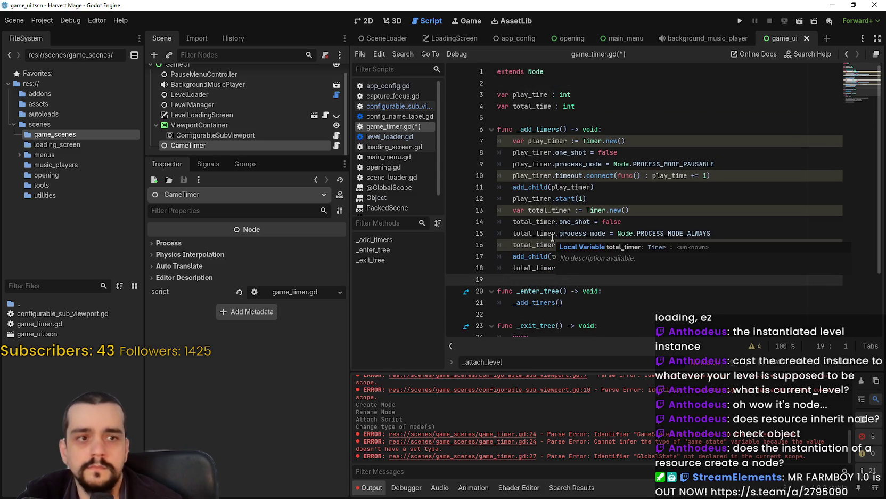
{"action": "left_click", "coordinate": [584, 175]}
{"action": "key", "text": "Down"}
{"action": "key", "text": "Down"}
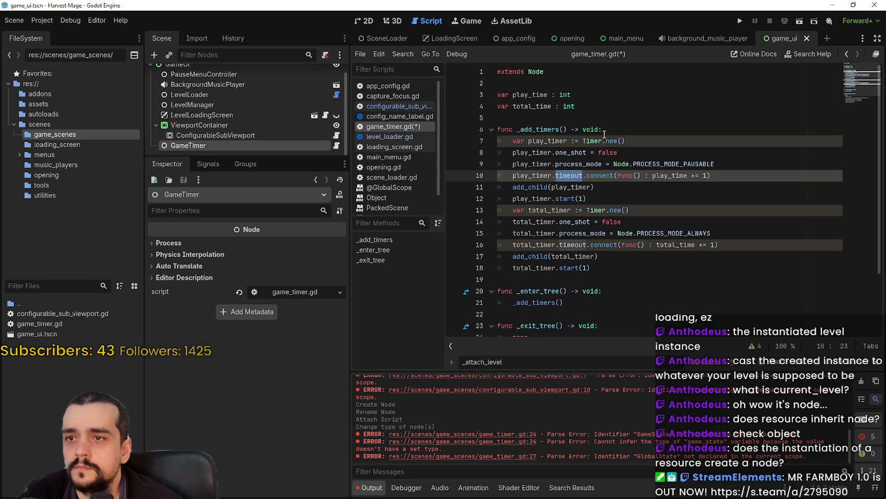
{"action": "left_click", "coordinate": [630, 139]}
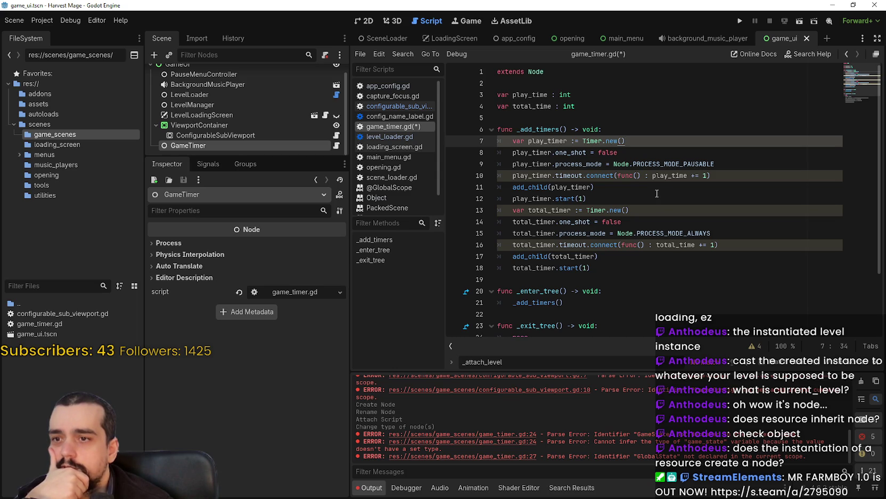
{"action": "scroll", "coordinate": [656, 194], "scroll_direction": "down", "scroll_amount": 2}
{"action": "left_click", "coordinate": [653, 206]}
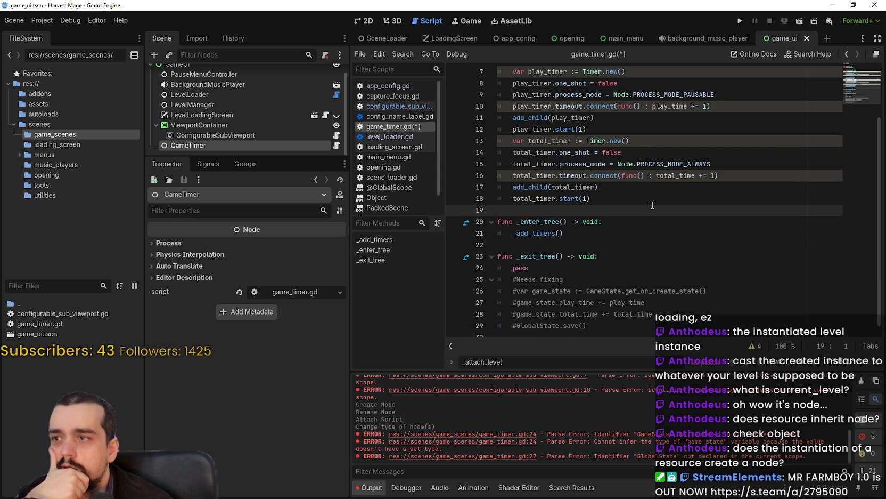
Enlarge the Scene dock to show the whole GameUi tree, and trace the _add_timers call
{"action": "left_click_drag", "start_coordinate": [268, 155], "coordinate": [268, 255]}
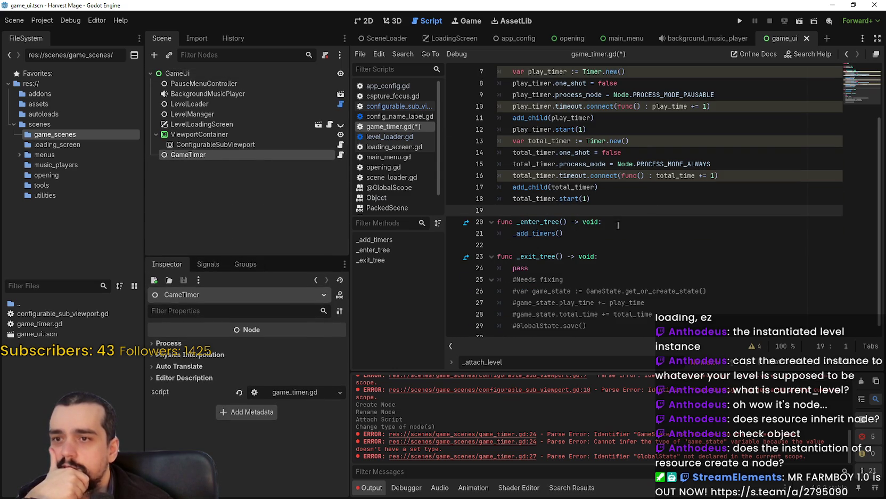
{"action": "left_click", "coordinate": [615, 222]}
{"action": "left_click", "coordinate": [652, 242]}
{"action": "double_click", "coordinate": [530, 232]}
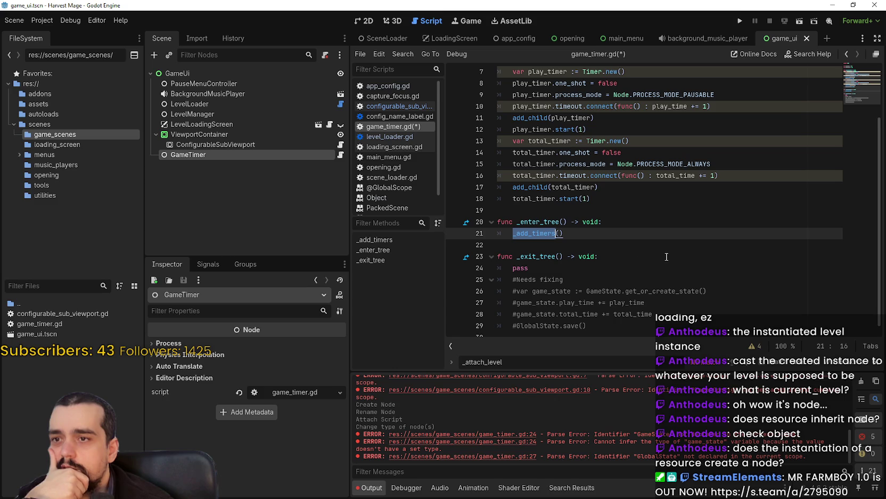
{"action": "scroll", "coordinate": [658, 249], "scroll_direction": "up", "scroll_amount": 2}
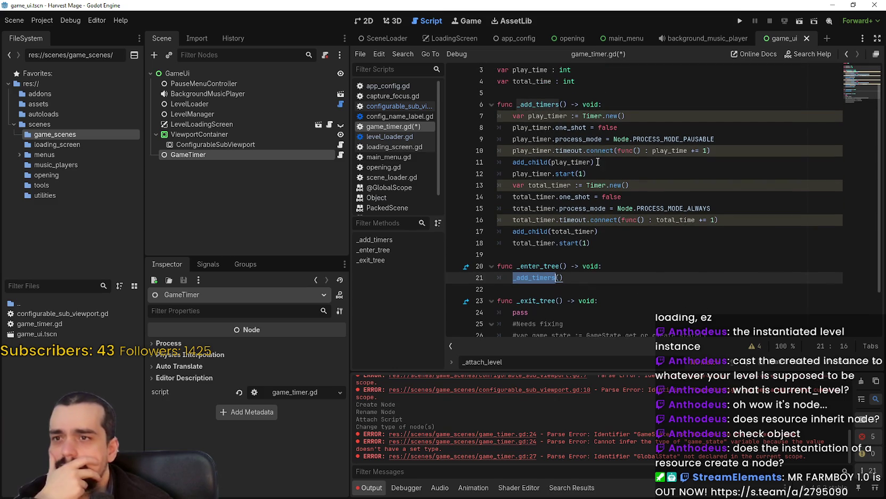
{"action": "left_click", "coordinate": [613, 93]}
{"action": "double_click", "coordinate": [532, 102]}
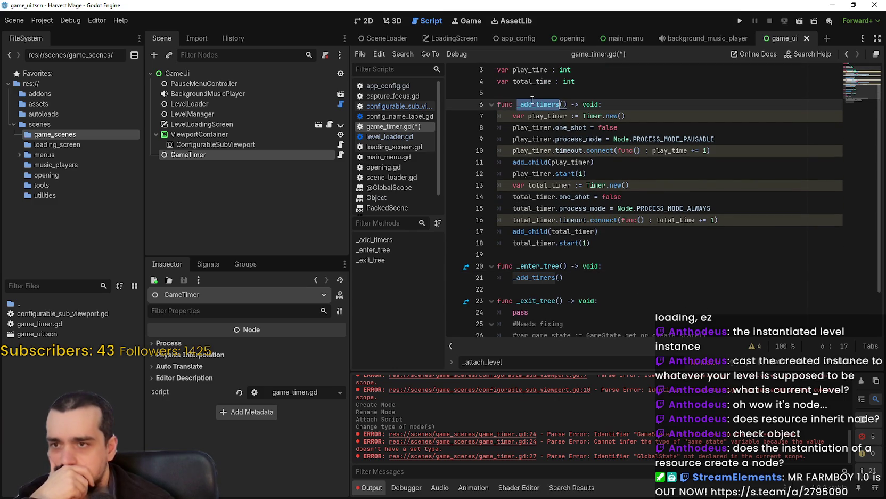
{"action": "double_click", "coordinate": [530, 243]}
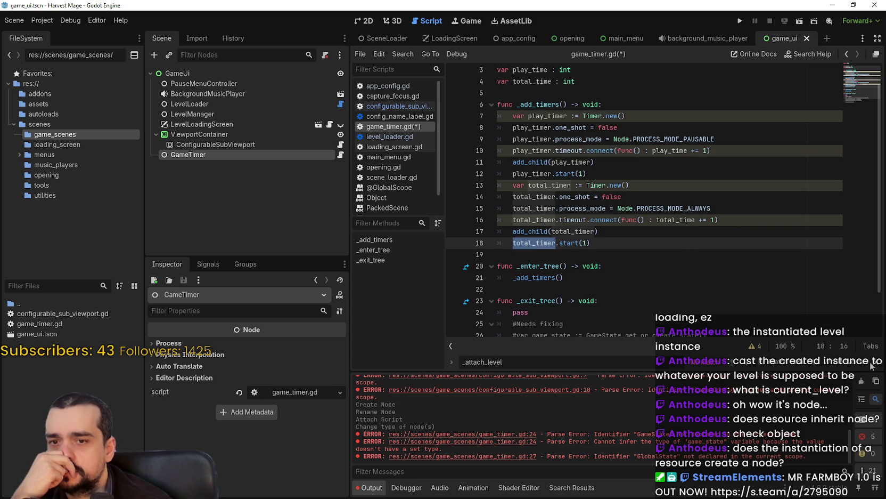
Review the commented play and total time lines and every use of total_time
{"action": "scroll", "coordinate": [676, 253], "scroll_direction": "down", "scroll_amount": 1}
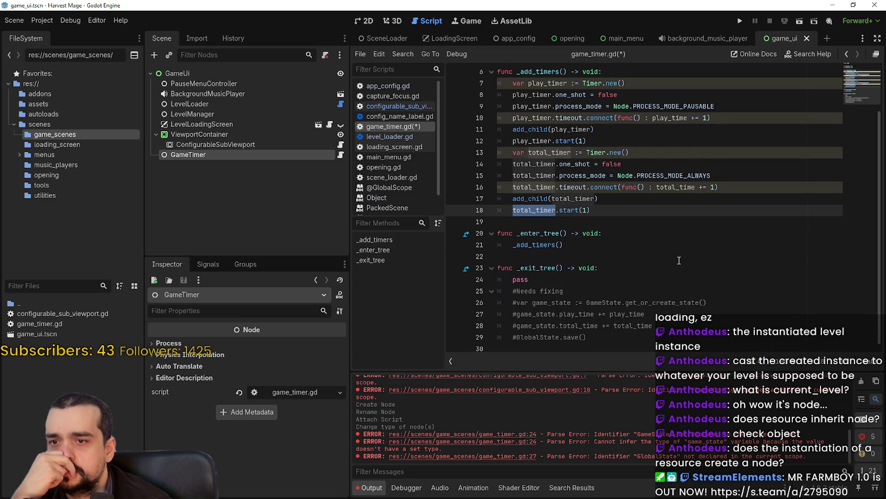
{"action": "mouse_move", "coordinate": [653, 325]}
{"action": "left_mouse_down"}
{"action": "mouse_move", "coordinate": [496, 307]}
{"action": "mouse_move", "coordinate": [488, 314]}
{"action": "left_mouse_up"}
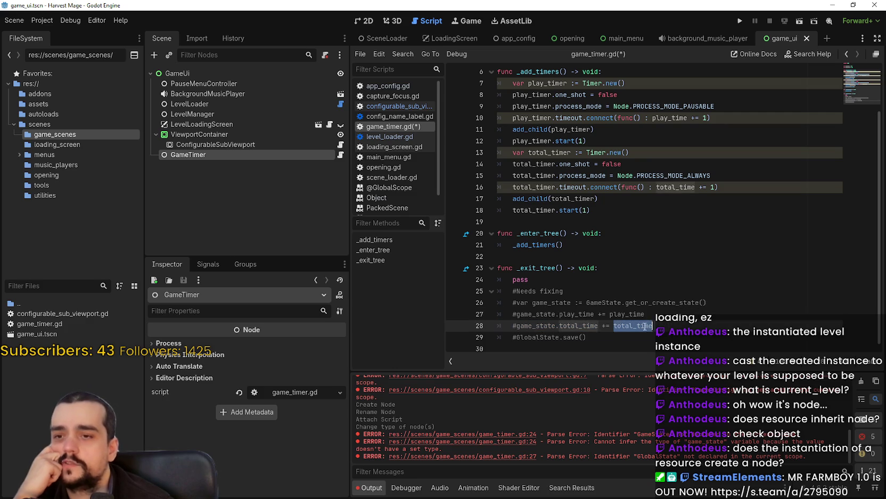
{"action": "left_click", "coordinate": [595, 212]}
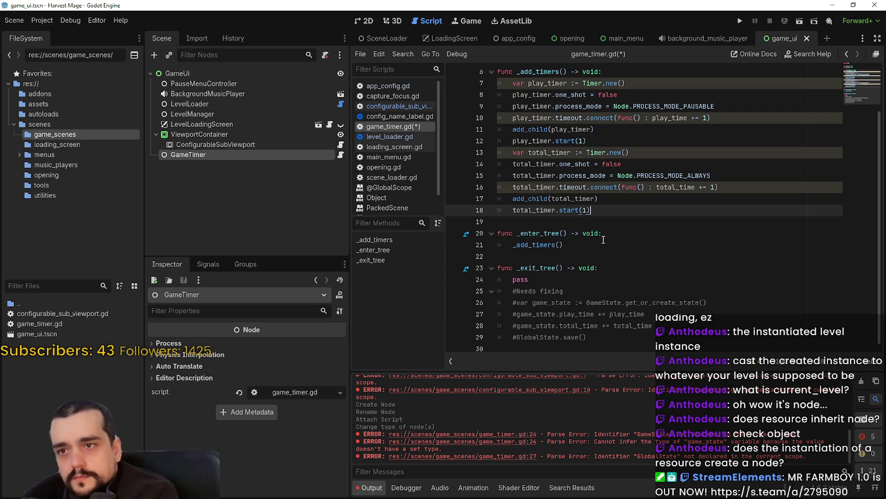
{"action": "scroll", "coordinate": [586, 229], "scroll_direction": "up", "scroll_amount": 2}
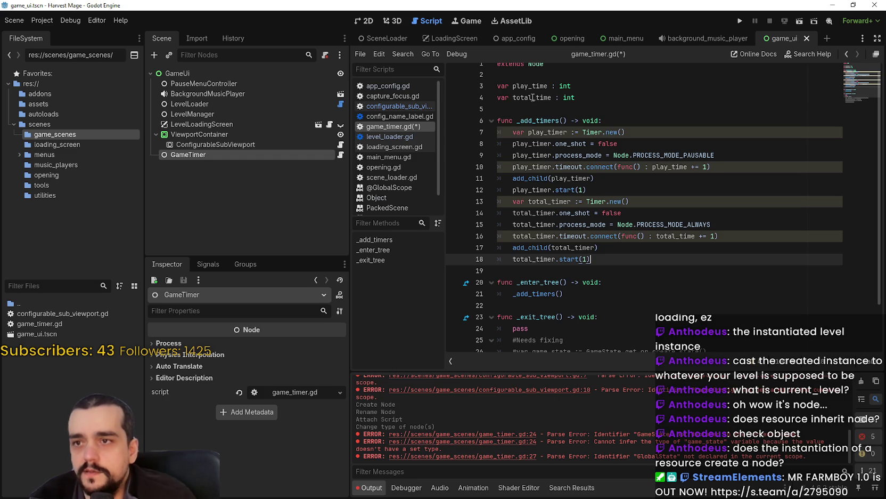
{"action": "double_click", "coordinate": [534, 97]}
{"action": "left_click", "coordinate": [536, 91]}
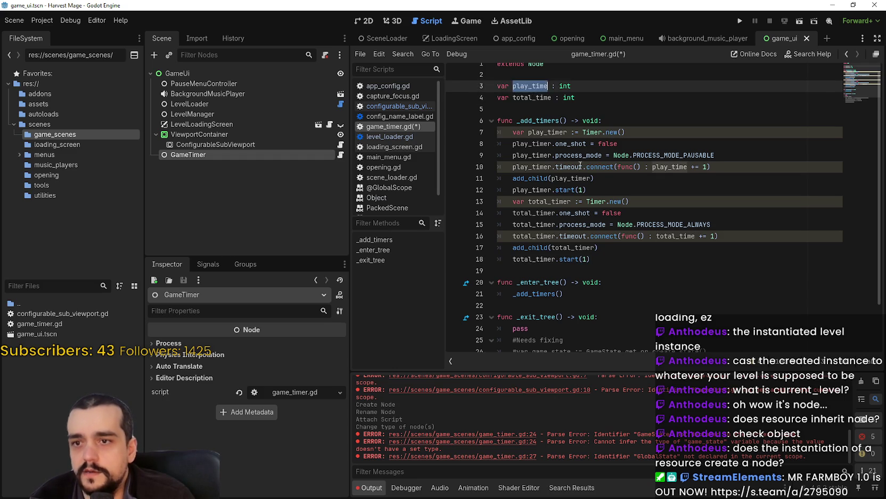
{"action": "scroll", "coordinate": [554, 261], "scroll_direction": "down", "scroll_amount": 2}
{"action": "left_click", "coordinate": [543, 279]}
{"action": "left_click", "coordinate": [519, 337]}
{"action": "left_click", "coordinate": [587, 278]}
{"action": "left_click", "coordinate": [648, 268]}
{"action": "left_click", "coordinate": [632, 276]}
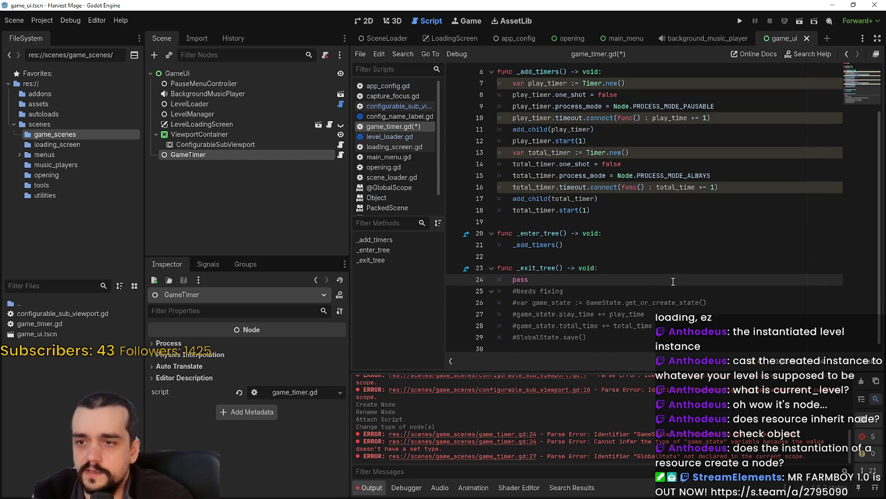
Replace pass with print("Play Time: ", play_time) in _exit_tree
{"action": "key", "text": "Return"}
{"action": "key", "text": "BackSpace"}
{"action": "key", "text": "BackSpace"}
{"action": "key", "text": "BackSpace"}
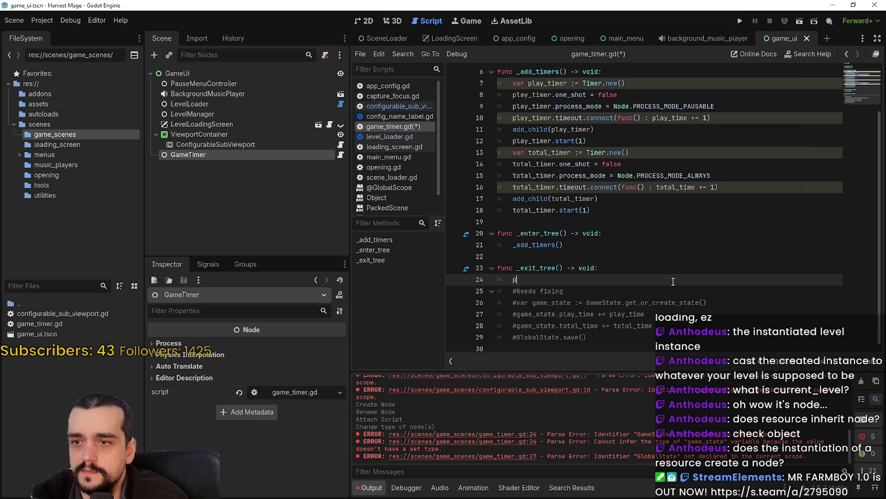
{"action": "type", "text": "print("}
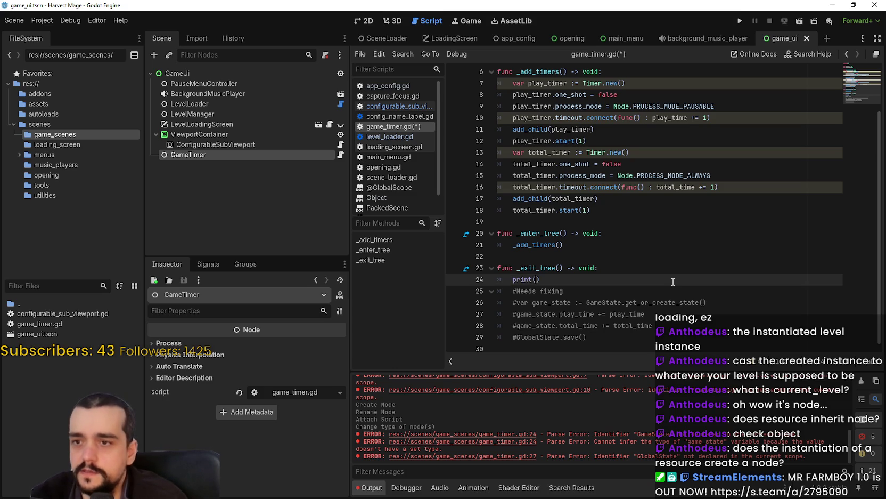
{"action": "type", "text": "play_ti"}
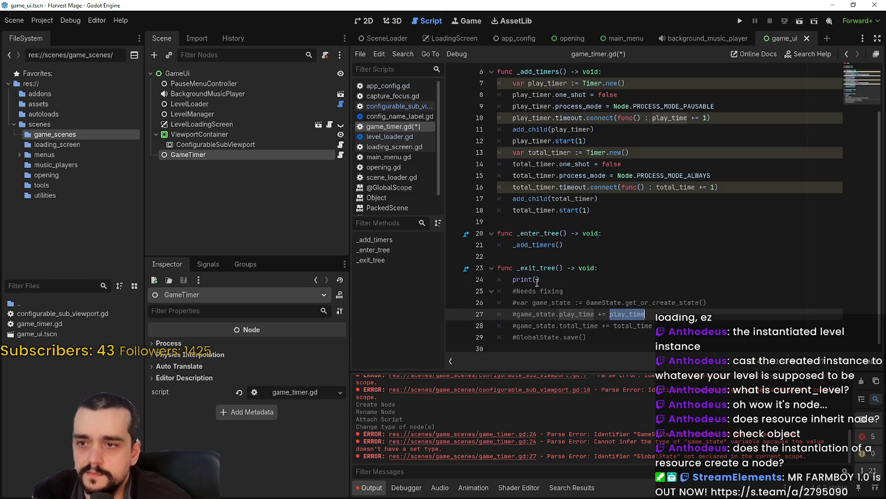
{"action": "key", "text": "Return"}
{"action": "left_click", "coordinate": [537, 279]}
{"action": "type", "text": "\"Play Time"}
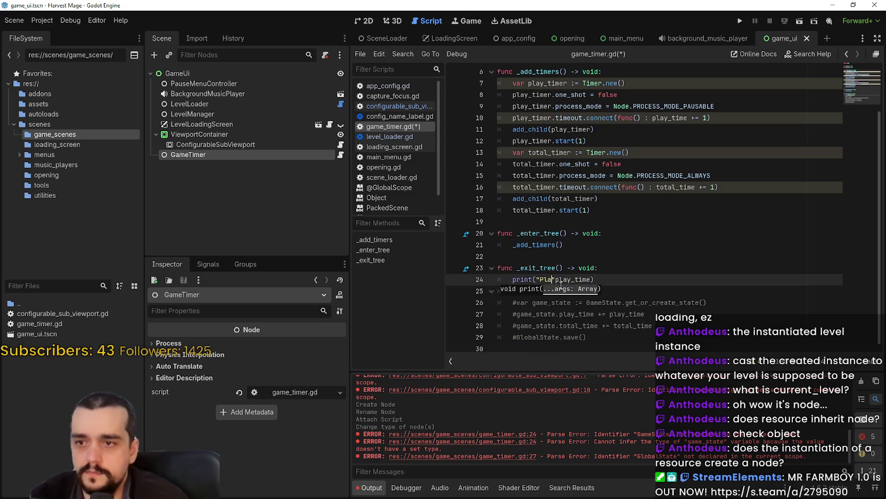
{"action": "type", "text": ":"}
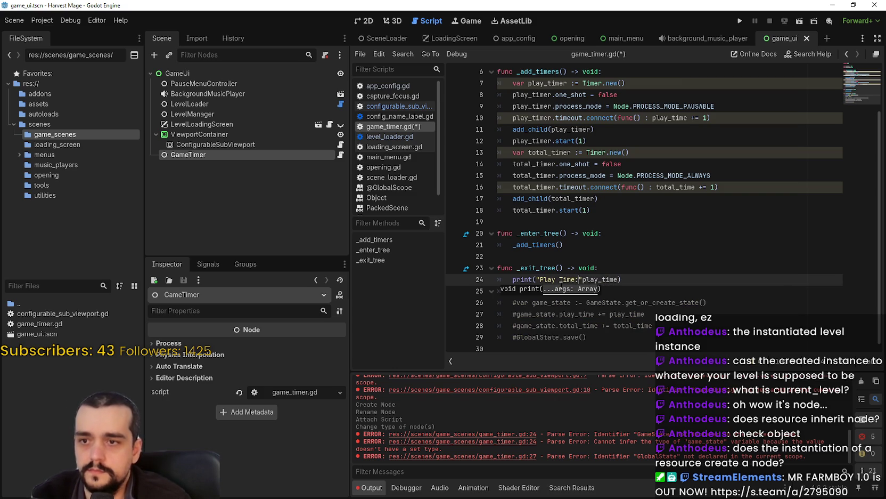
{"action": "key", "text": "Down"}
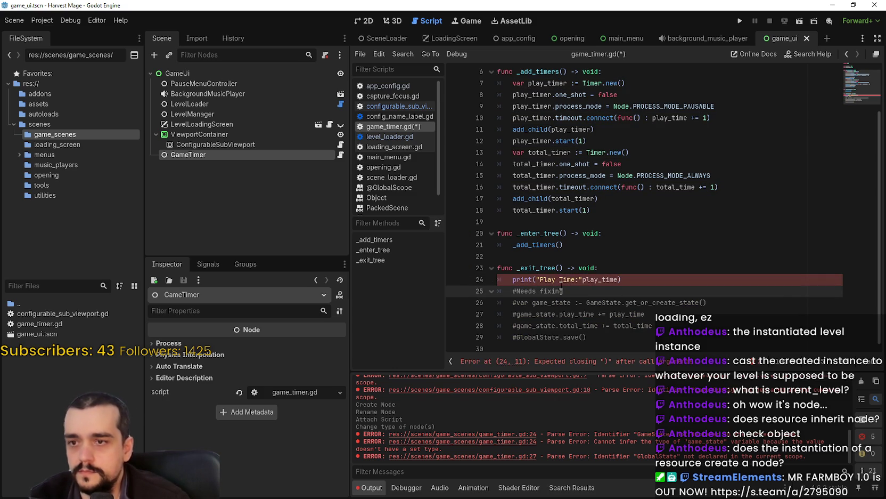
{"action": "left_click", "coordinate": [579, 279]}
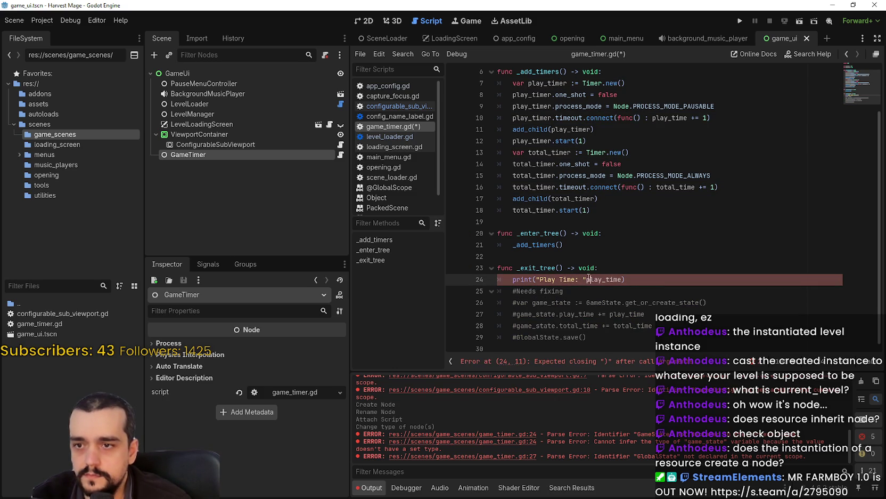
{"action": "type", "text": ","}
Duplicate the print line for "Total Time: " with total_time and save game_timer.gd
{"action": "key", "text": "ctrl+v"}
{"action": "key", "text": "ctrl+BackSpace"}
{"action": "type", "text": "total_time"}
{"action": "key", "text": "ctrl+s"}
Review the play_timer setup and its declaration on line 7
{"action": "scroll", "coordinate": [645, 256], "scroll_direction": "up", "scroll_amount": 2}
{"action": "left_click", "coordinate": [625, 148]}
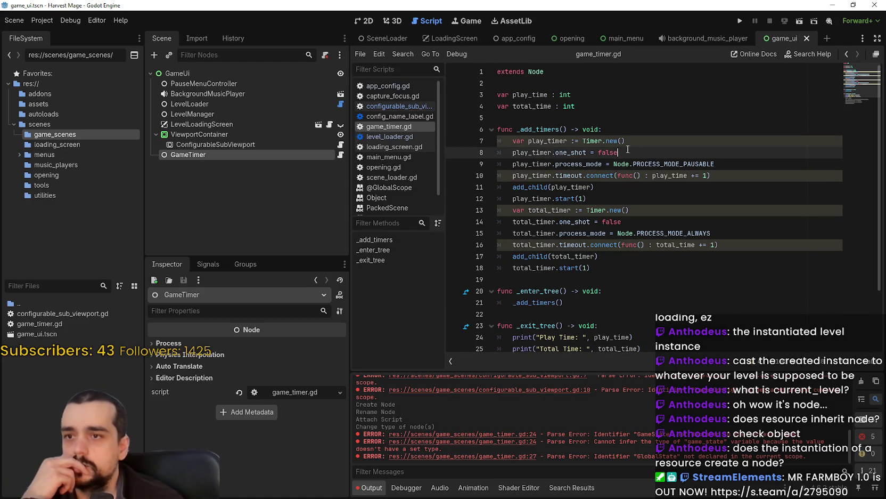
{"action": "key", "text": "Down"}
{"action": "key", "text": "Down"}
{"action": "key", "text": "Home"}
{"action": "key", "text": "ctrl+shift+Right"}
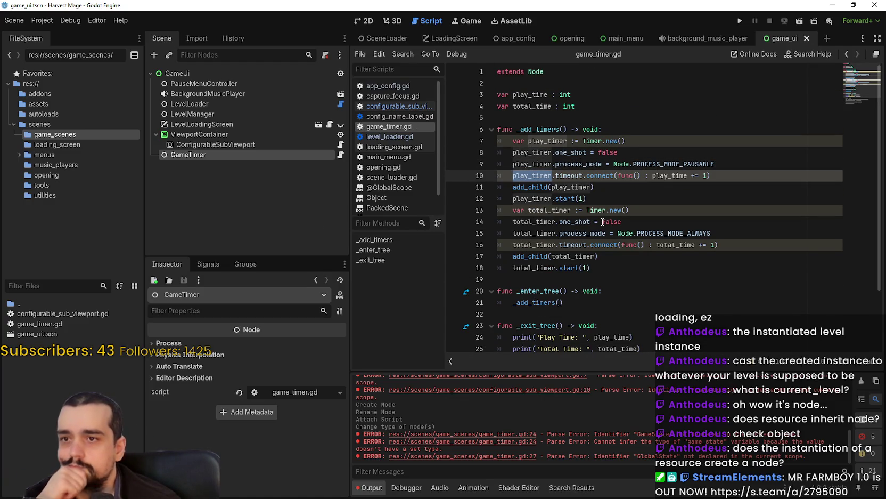
{"action": "left_click", "coordinate": [575, 141]}
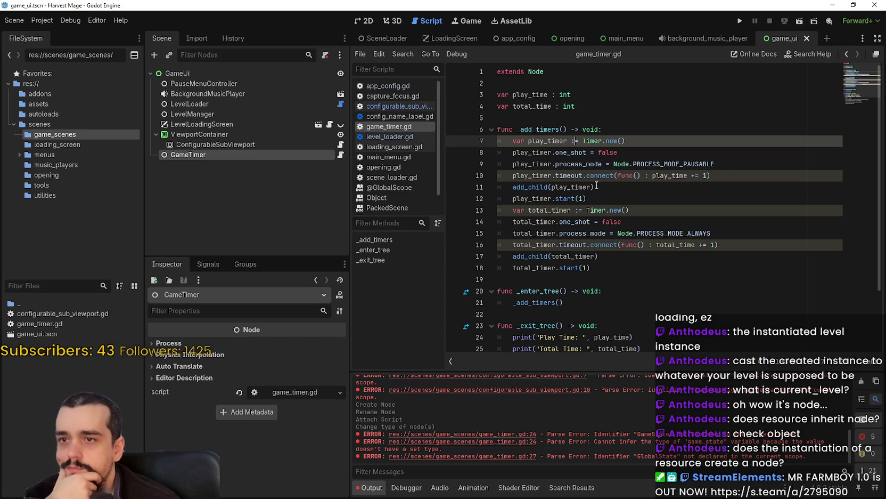
{"action": "mouse_move", "coordinate": [598, 139]}
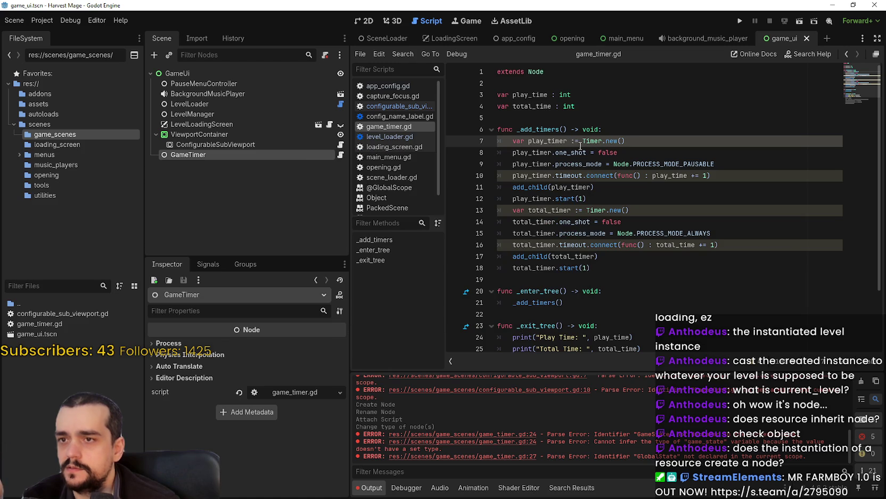
Declare play_timer and total_timer as ': Timer = Timer.new()'
{"action": "left_click", "coordinate": [581, 143]}
{"action": "key", "text": "BackSpace"}
{"action": "key", "text": "BackSpace"}
{"action": "key", "text": "BackSpace"}
{"action": "type", "text": ": Timer ="}
{"action": "key", "text": "End"}
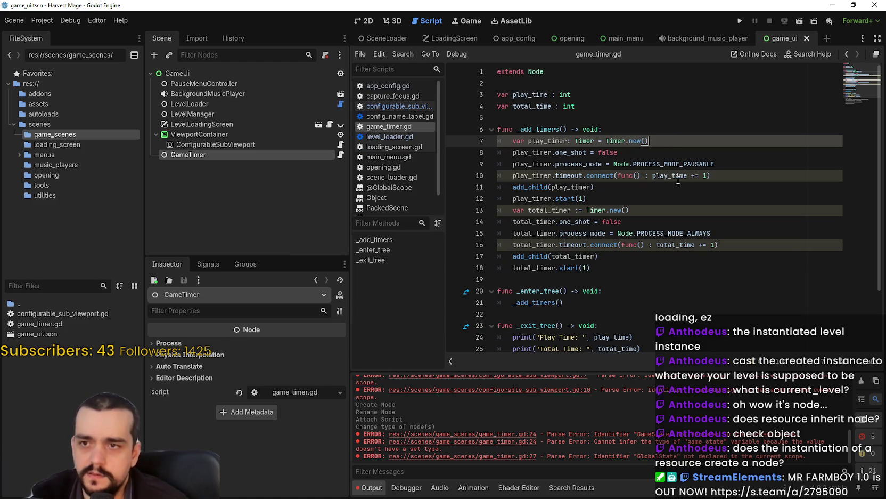
{"action": "left_click", "coordinate": [676, 185]}
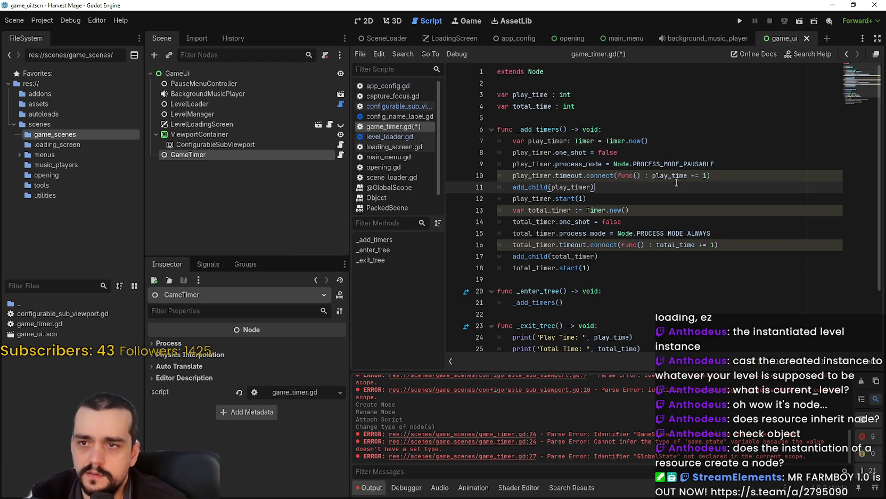
{"action": "left_click", "coordinate": [579, 212]}
{"action": "type", "text": "Timer"}
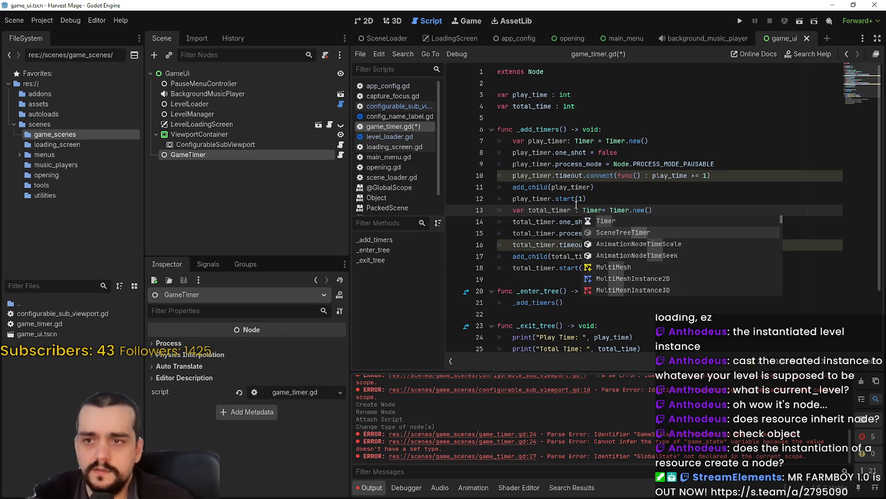
{"action": "left_click", "coordinate": [577, 204]}
{"action": "key", "text": "BackSpace"}
Save game_timer.gd and review the timer setup, timeout connections and time variables
{"action": "left_click", "coordinate": [611, 201]}
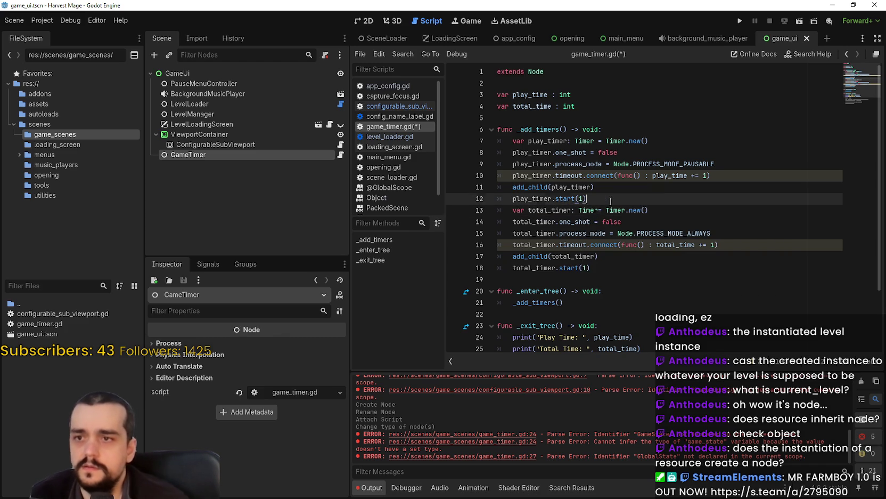
{"action": "left_click", "coordinate": [637, 234]}
{"action": "key", "text": "ctrl+s"}
{"action": "left_click", "coordinate": [614, 165]}
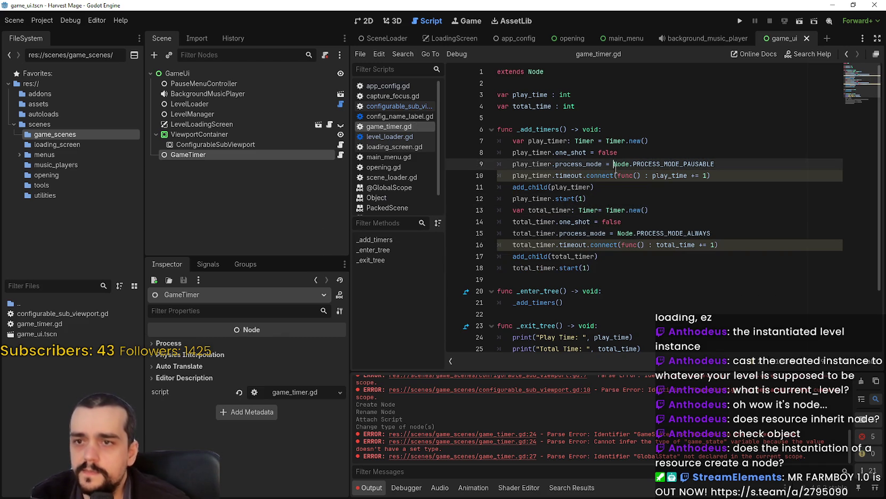
{"action": "double_click", "coordinate": [569, 176]}
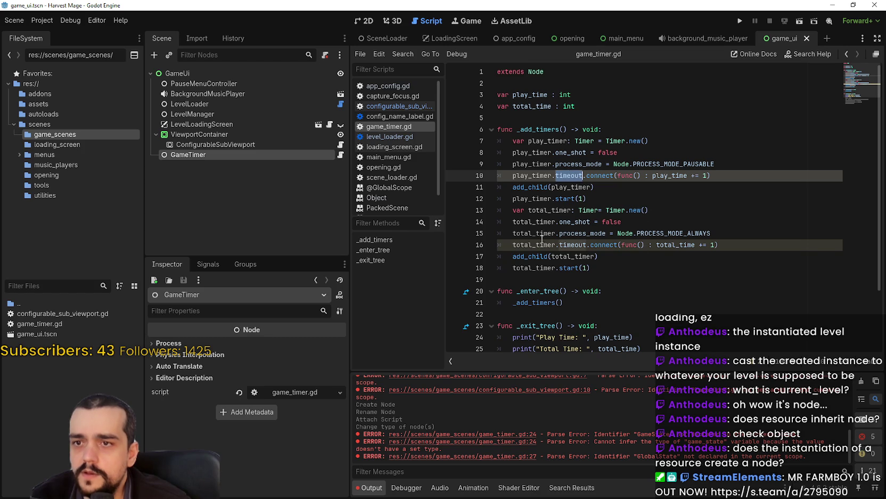
{"action": "left_click", "coordinate": [570, 256]}
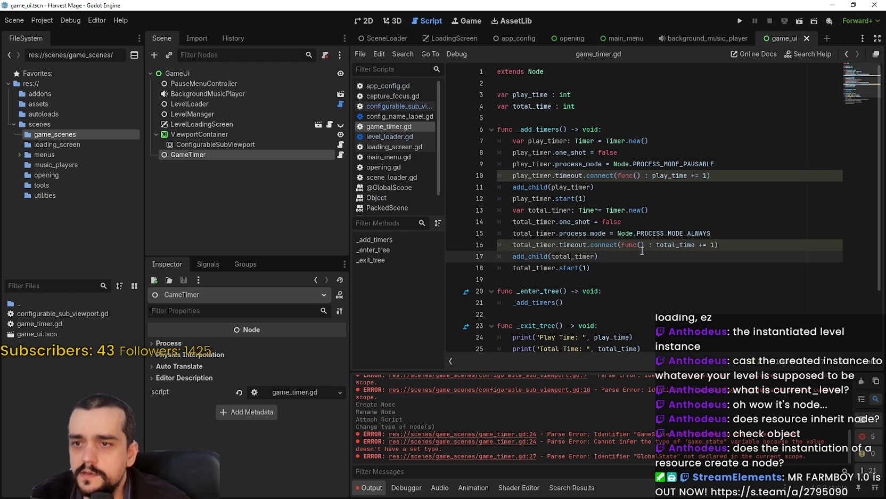
{"action": "left_click", "coordinate": [641, 245]}
{"action": "scroll", "coordinate": [577, 413], "scroll_direction": "up", "scroll_amount": 2}
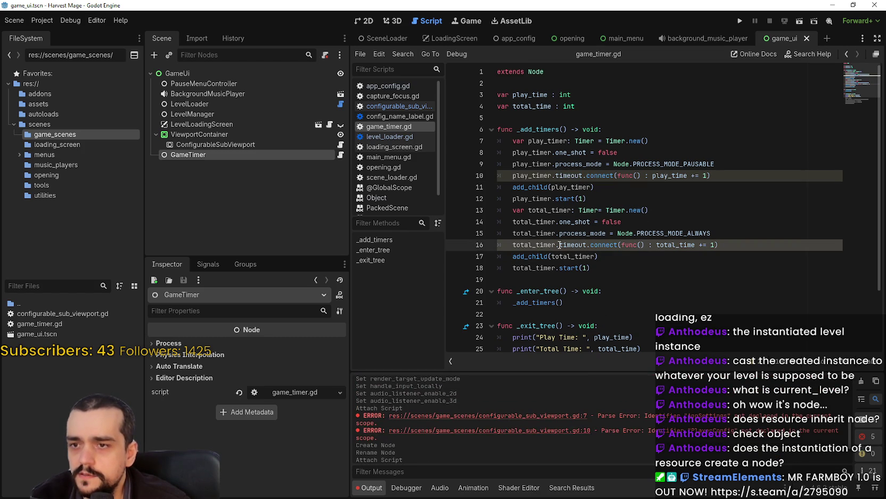
{"action": "left_click", "coordinate": [751, 107]}
{"action": "left_click", "coordinate": [656, 93]}
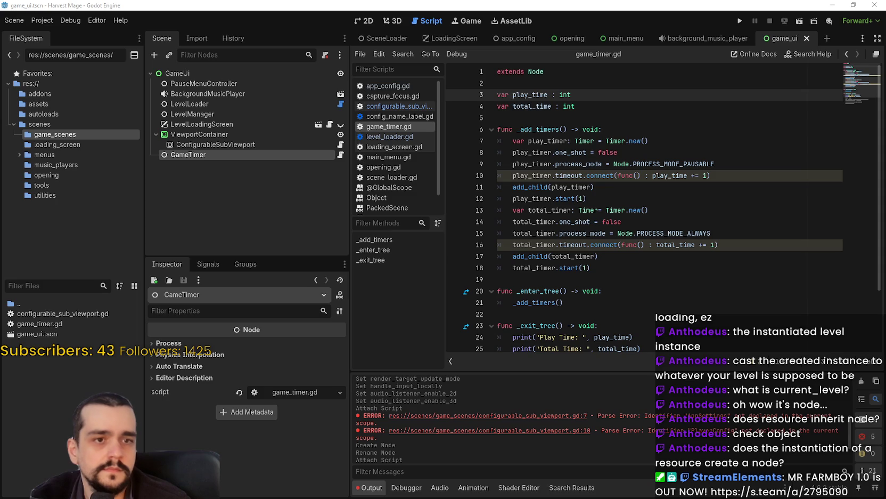
Inspect the LevelLoadingScreen node and expand its Layer settings
{"action": "left_click", "coordinate": [204, 123]}
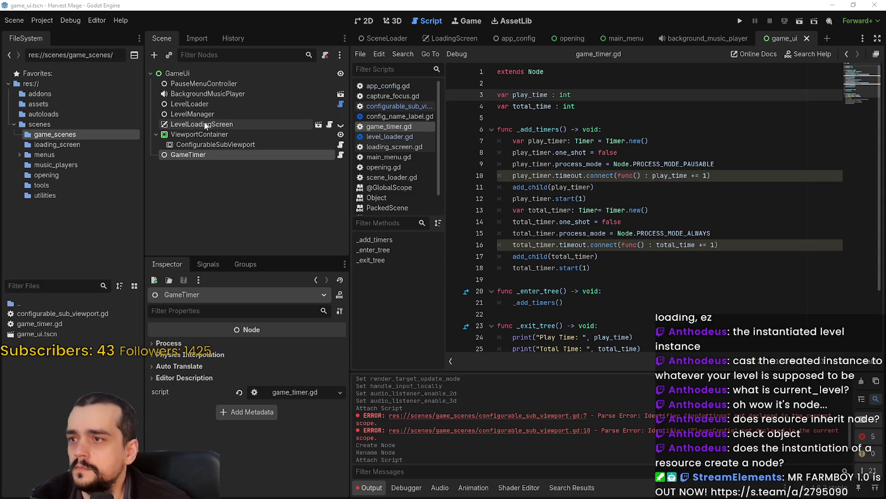
{"action": "left_click", "coordinate": [164, 385]}
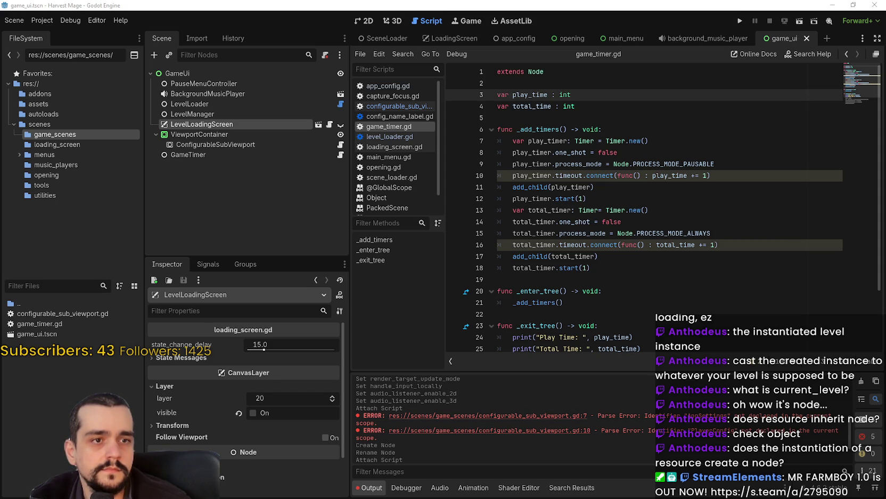
{"action": "left_click", "coordinate": [208, 113]}
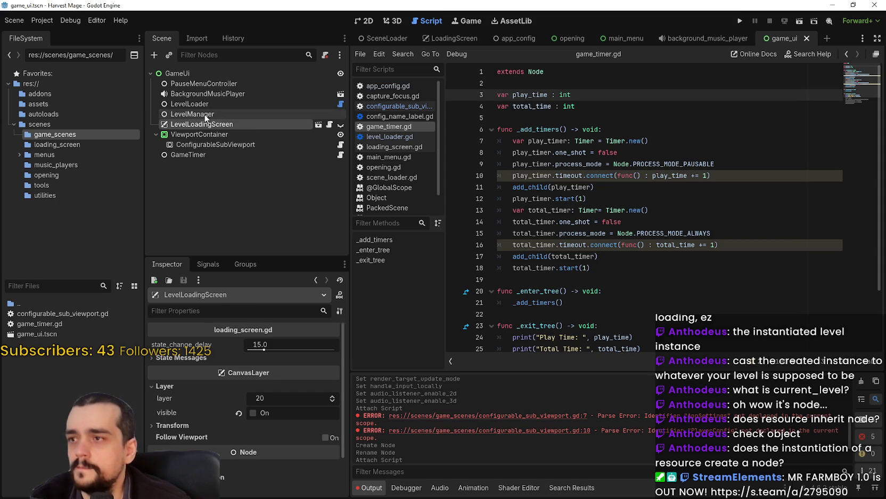
Add a plain Node child under LevelManager and rename it SceneLister
{"action": "right_click", "coordinate": [208, 114]}
{"action": "left_click", "coordinate": [244, 124]}
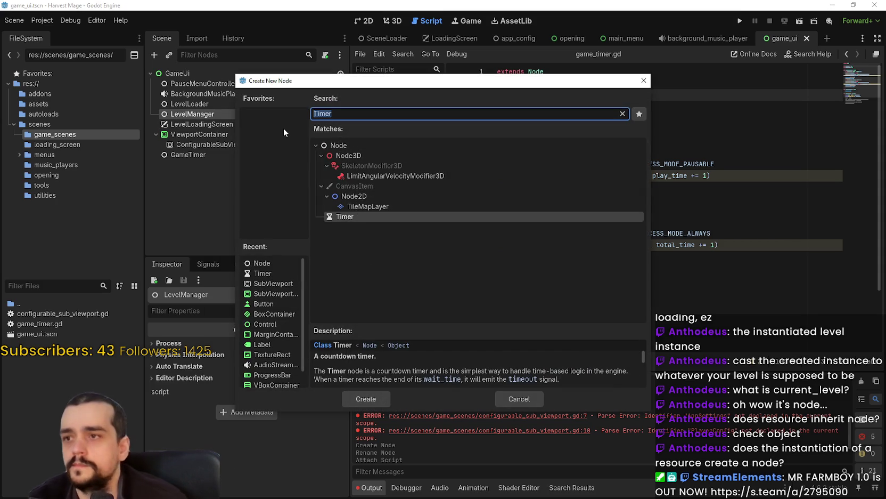
{"action": "key", "text": "Up"}
{"action": "key", "text": "Up"}
{"action": "key", "text": "Up"}
{"action": "key", "text": "Return"}
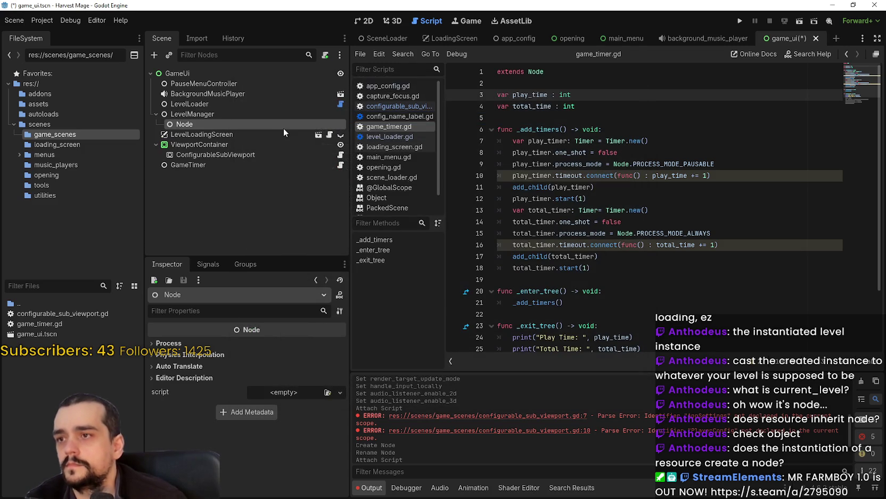
{"action": "double_click", "coordinate": [217, 122]}
{"action": "type", "text": "SceneListre"}
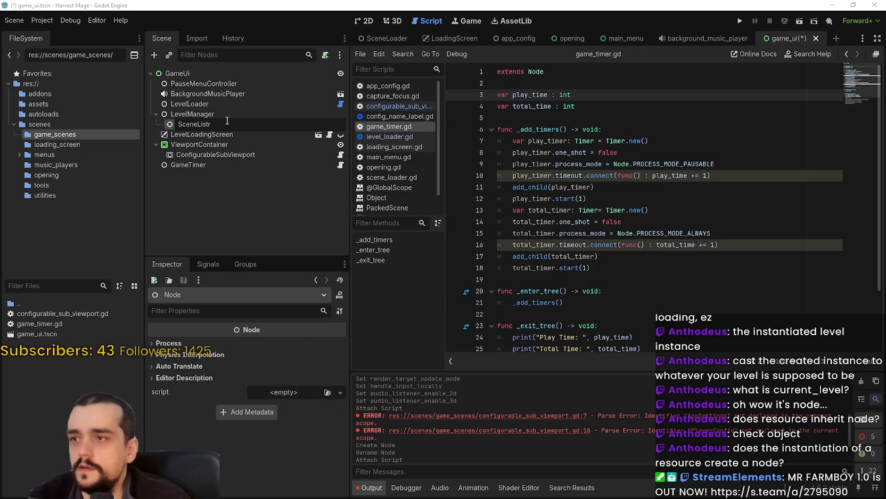
{"action": "type", "text": "er"}
{"action": "key", "text": "Return"}
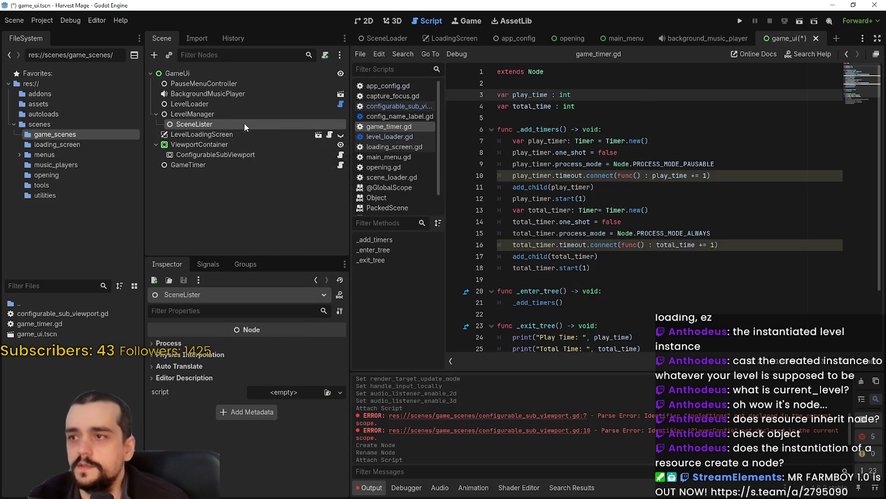
{"action": "left_click", "coordinate": [248, 112]}
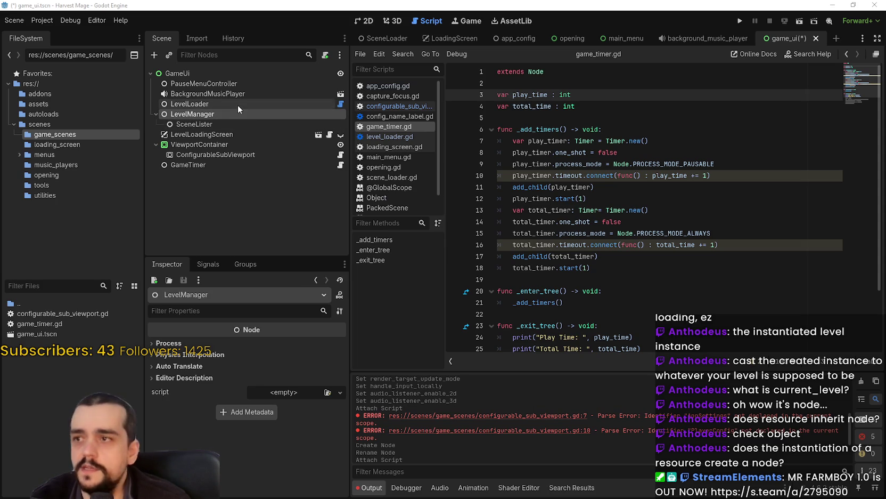
{"action": "left_click", "coordinate": [197, 106]}
Assign ConfigurableSubViewport to LevelLoader's level_container and check its type in level_loader.gd
{"action": "left_click", "coordinate": [294, 345]}
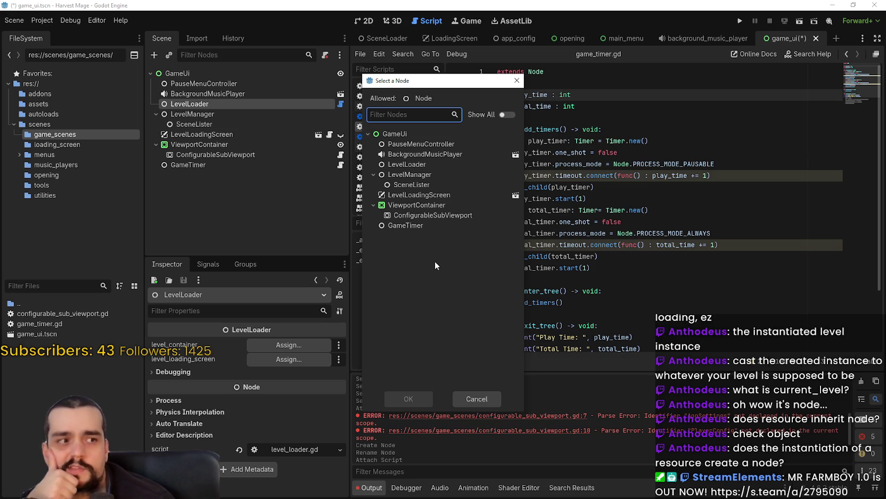
{"action": "left_click", "coordinate": [412, 216]}
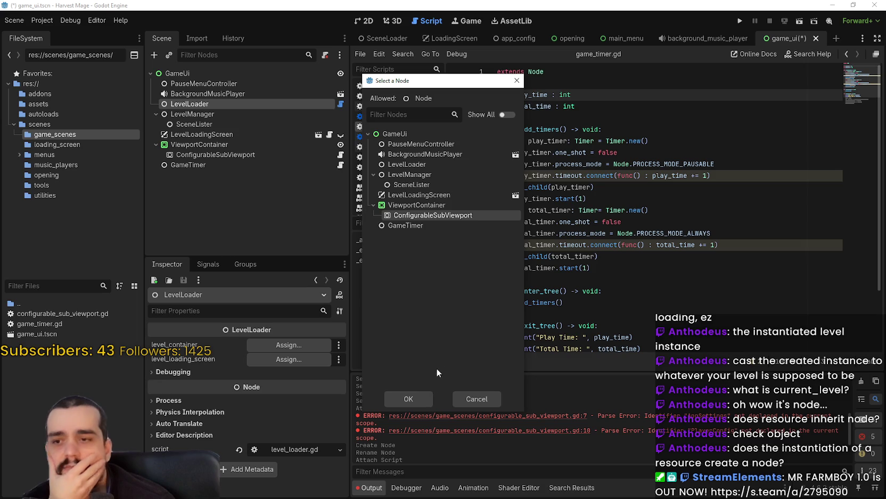
{"action": "left_click", "coordinate": [411, 400]}
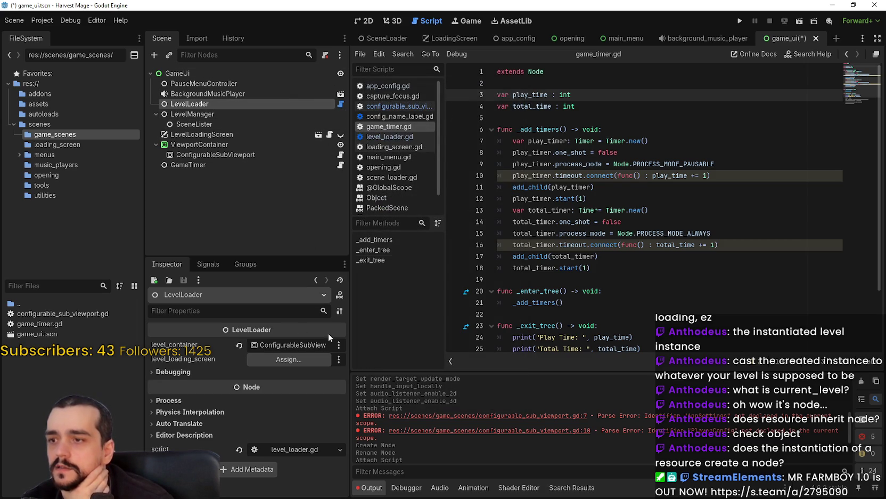
{"action": "left_click", "coordinate": [340, 104]}
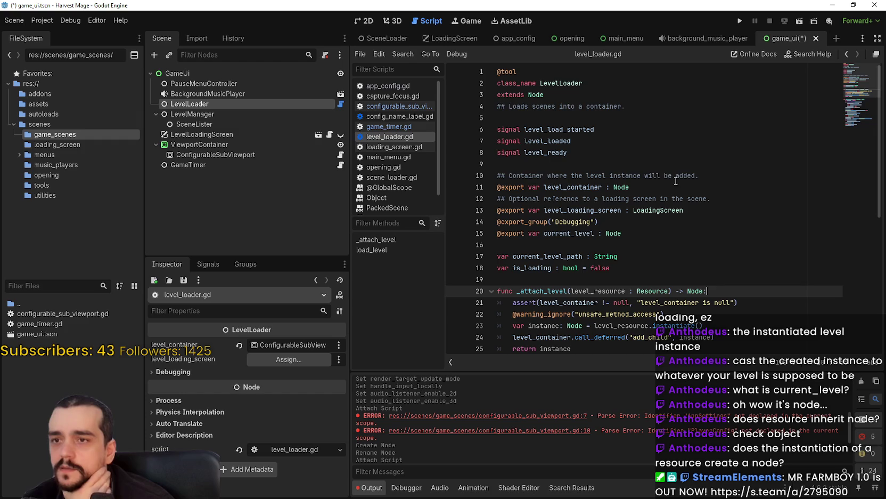
{"action": "left_click", "coordinate": [656, 176]}
{"action": "double_click", "coordinate": [621, 187]}
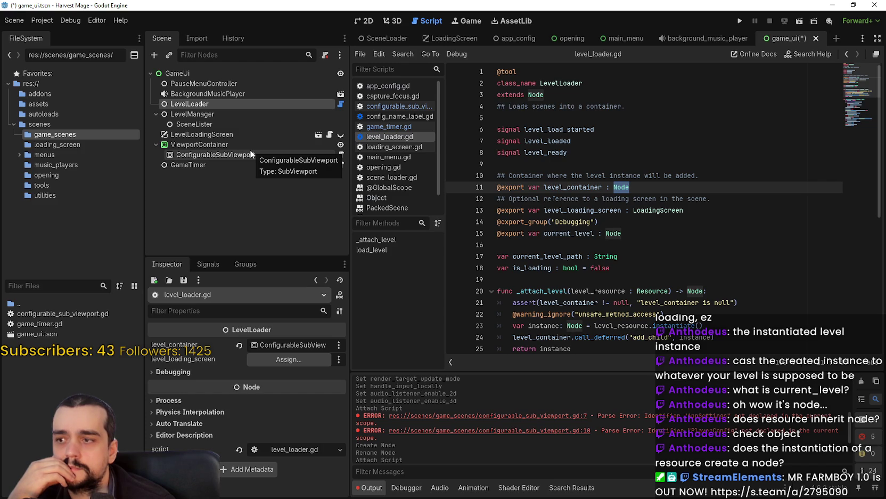
{"action": "scroll", "coordinate": [755, 269], "scroll_direction": "down", "scroll_amount": 2}
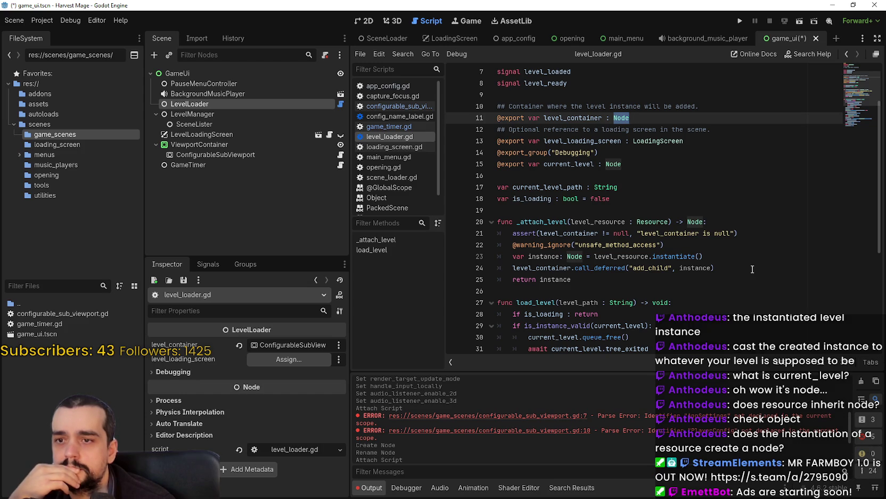
{"action": "scroll", "coordinate": [752, 269], "scroll_direction": "up", "scroll_amount": 2}
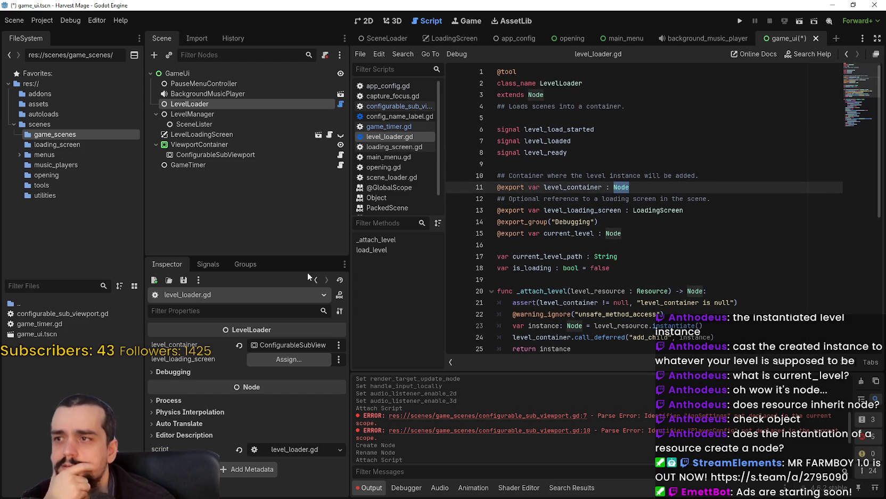
Assign LevelLoadingScreen to level_loading_screen and save the game_ui scene
{"action": "left_click", "coordinate": [292, 360]}
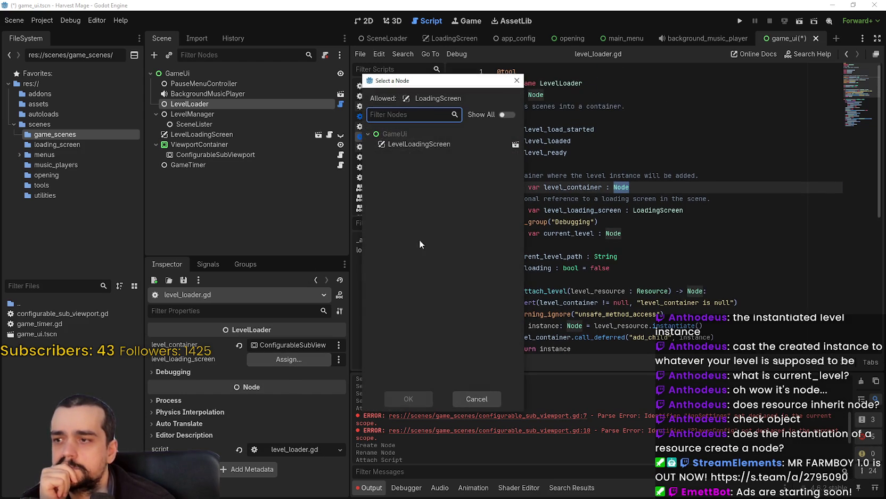
{"action": "left_click", "coordinate": [424, 144]}
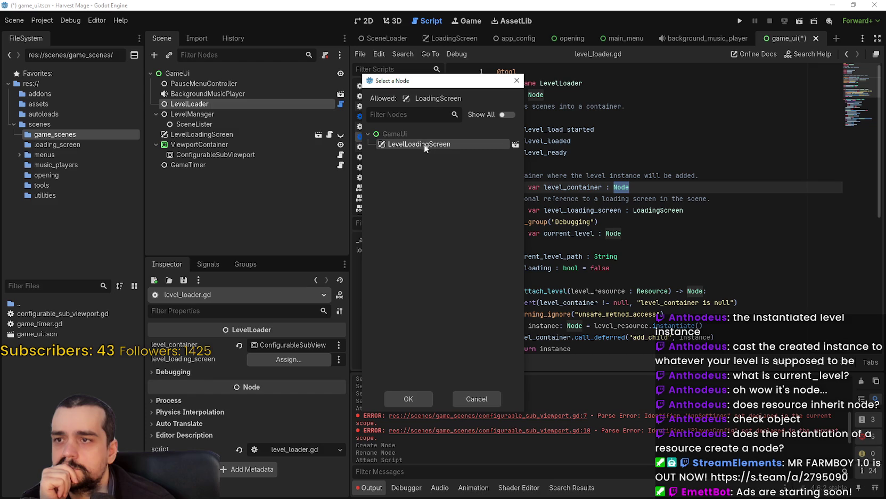
{"action": "left_click", "coordinate": [412, 395]}
{"action": "left_click", "coordinate": [680, 221]}
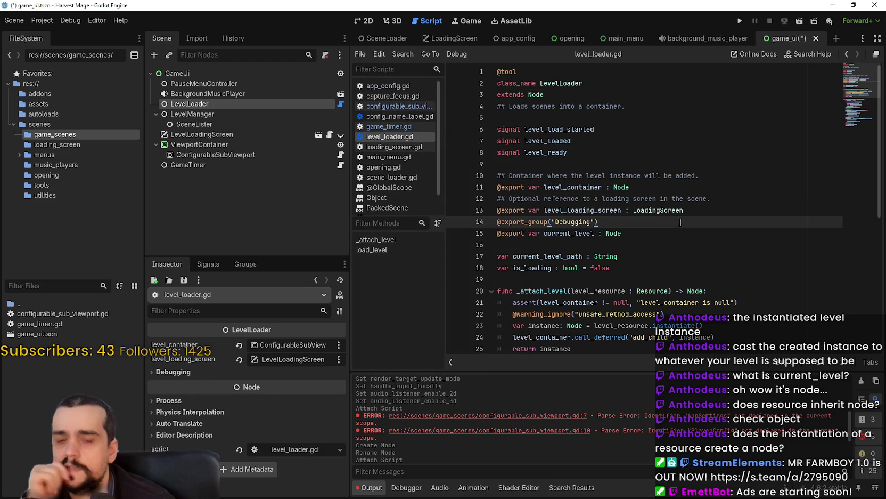
{"action": "key", "text": "ctrl+s"}
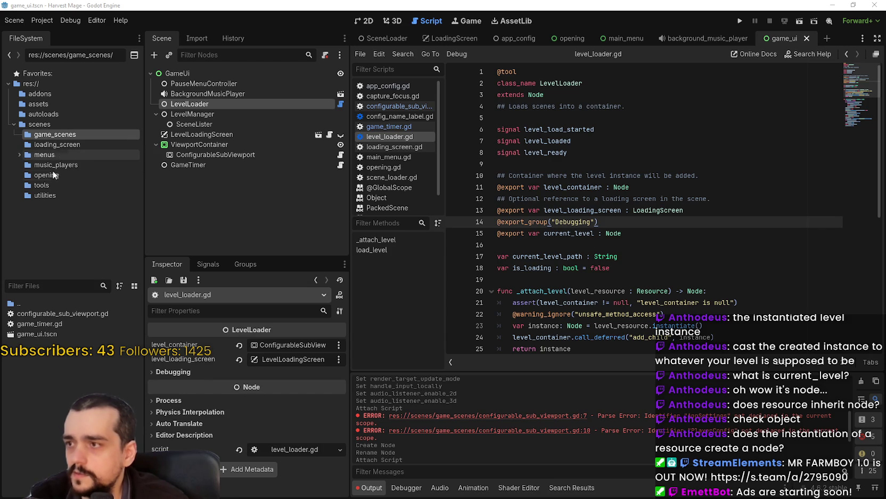
Rename the scenes/tools folder to scripts in the FileSystem dock
{"action": "left_click", "coordinate": [52, 186]}
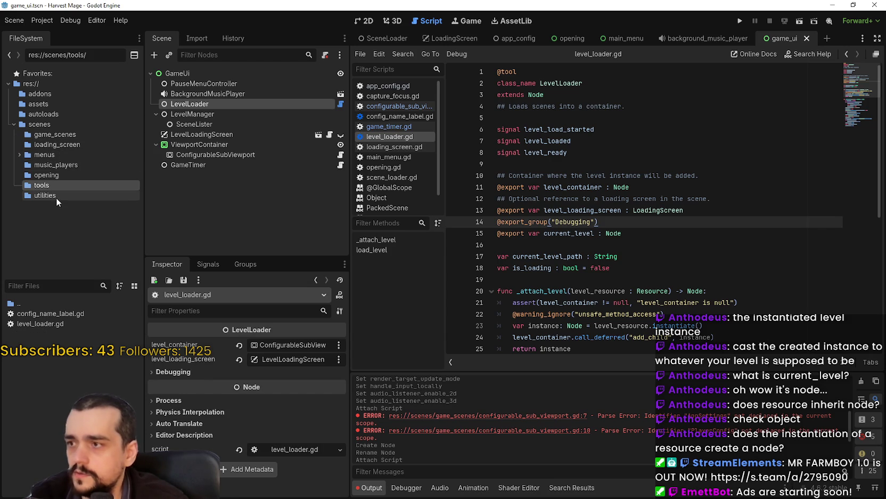
{"action": "left_click", "coordinate": [58, 324]}
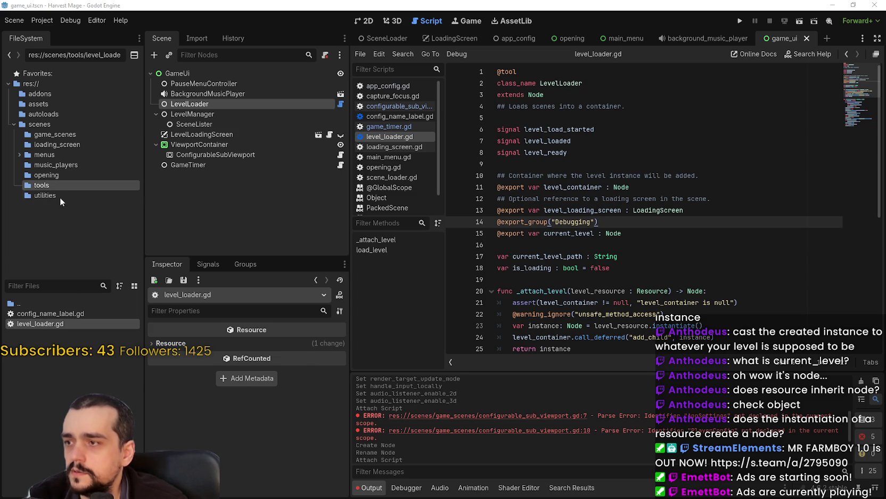
{"action": "right_click", "coordinate": [42, 186]}
{"action": "left_click", "coordinate": [93, 274]}
{"action": "type", "text": "scripts"}
{"action": "key", "text": "Return"}
{"action": "right_click", "coordinate": [26, 389]}
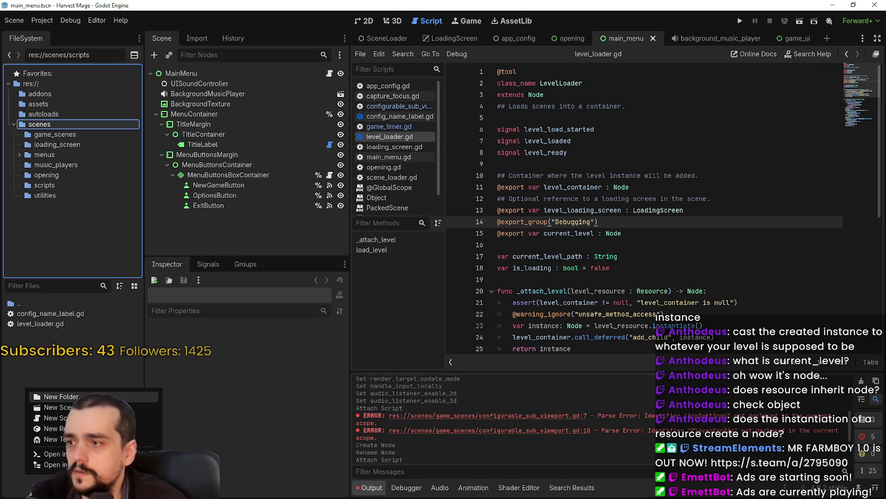
Create the level_manager.gd script in scenes and paste in the LevelManager code
{"action": "left_click", "coordinate": [53, 428]}
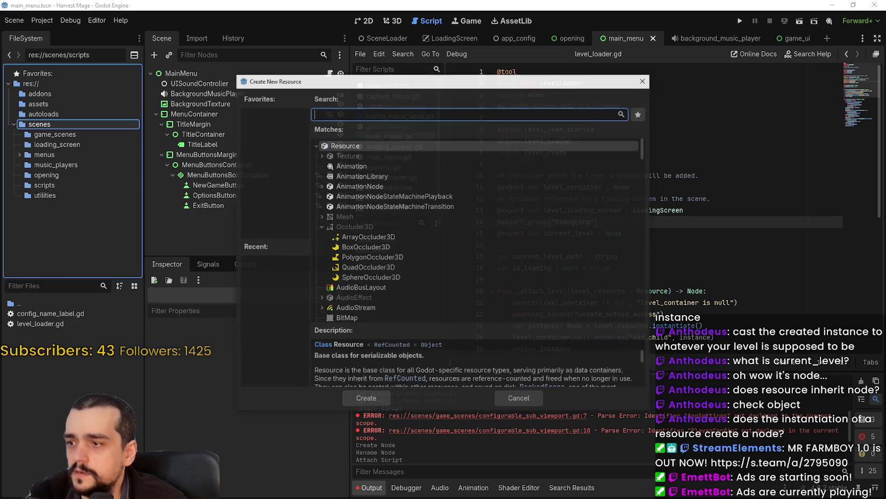
{"action": "left_click", "coordinate": [527, 399]}
{"action": "right_click", "coordinate": [80, 357]}
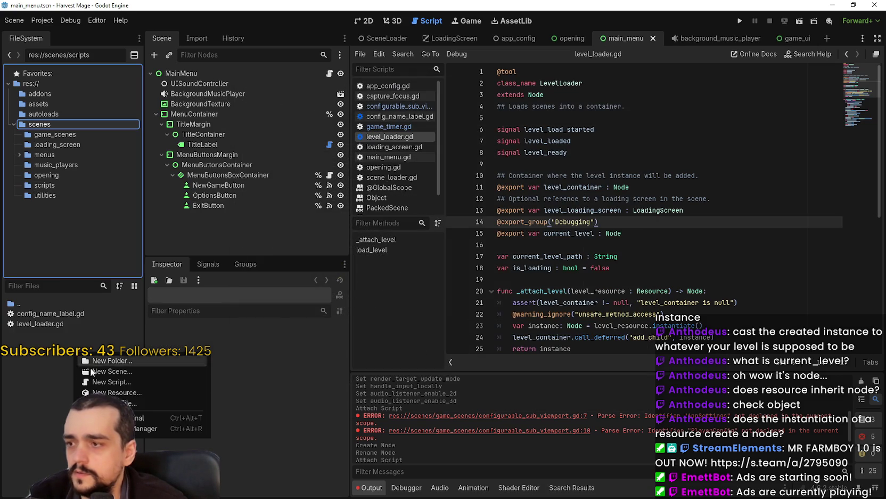
{"action": "left_click", "coordinate": [122, 381]}
{"action": "type", "text": "level_"}
{"action": "type", "text": "manager"}
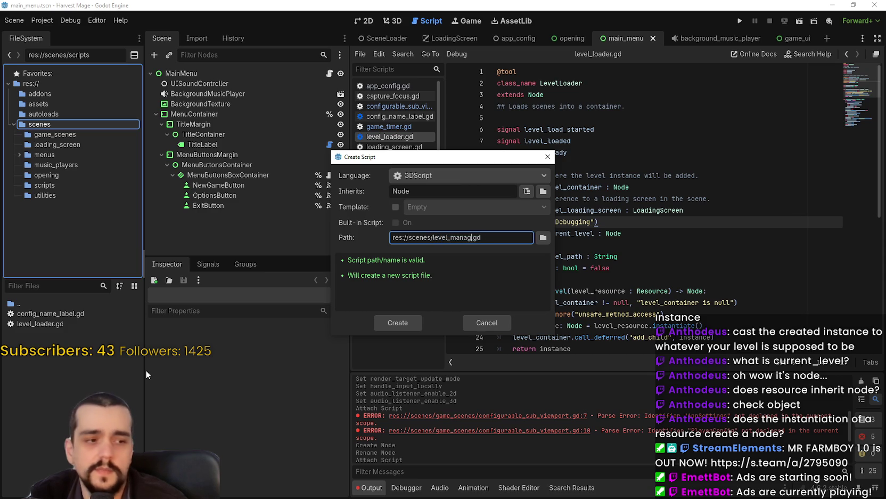
{"action": "key", "text": "Return"}
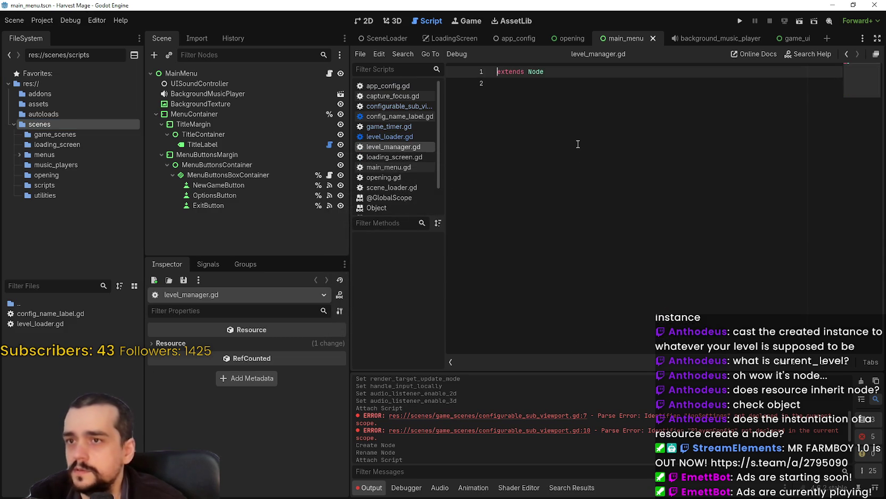
{"action": "key", "text": "Down"}
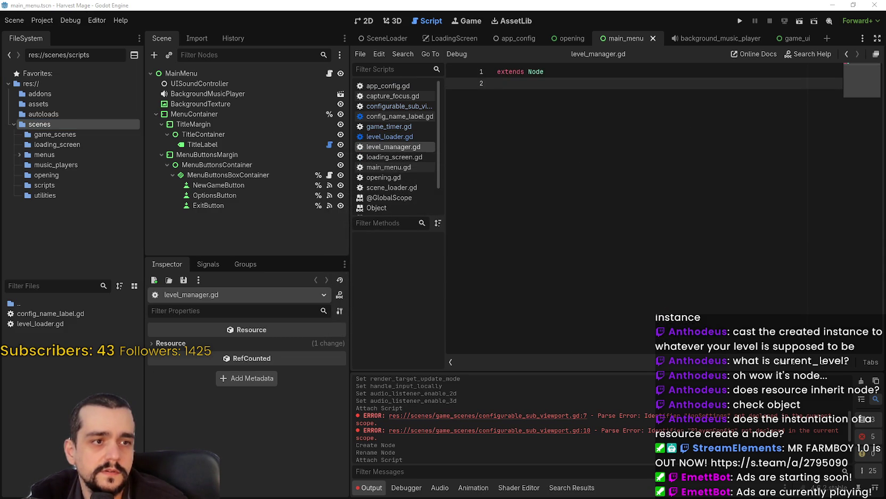
{"action": "key", "text": "ctrl+v"}
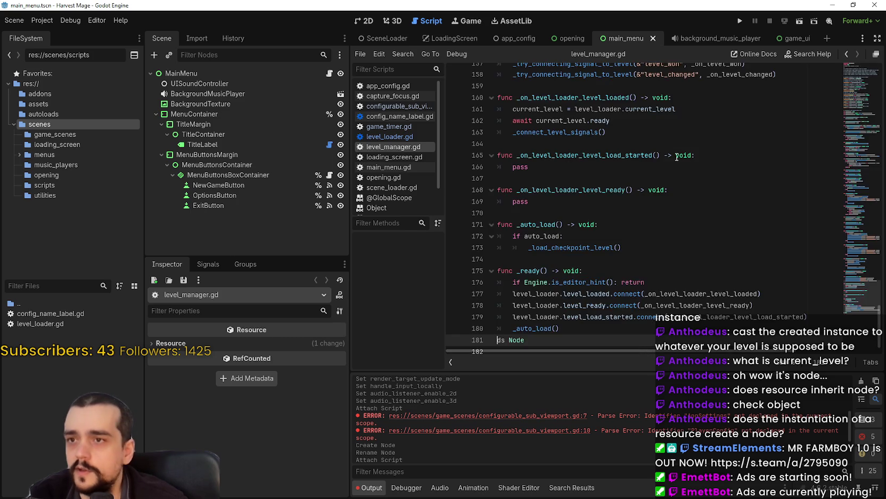
Paste the LevelManager code into level_manager.gd and select the unresolved SceneLister type on line 18
{"action": "key", "text": "ctrl+z"}
{"action": "key", "text": "ctrl+v"}
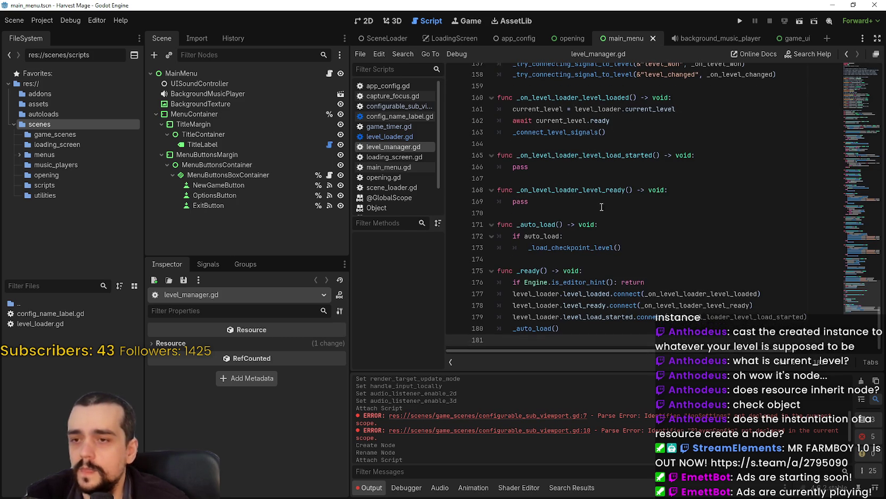
{"action": "scroll", "coordinate": [834, 71], "scroll_direction": "up", "scroll_amount": 20}
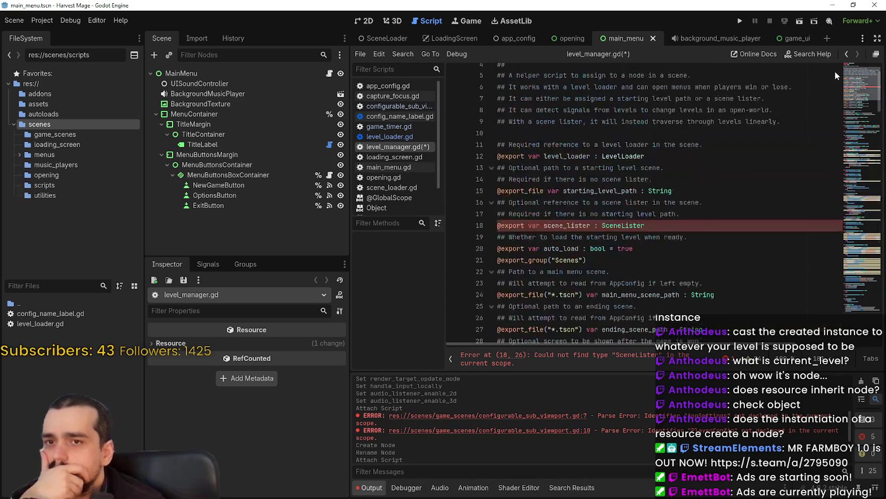
{"action": "scroll", "coordinate": [834, 71], "scroll_direction": "up", "scroll_amount": 2}
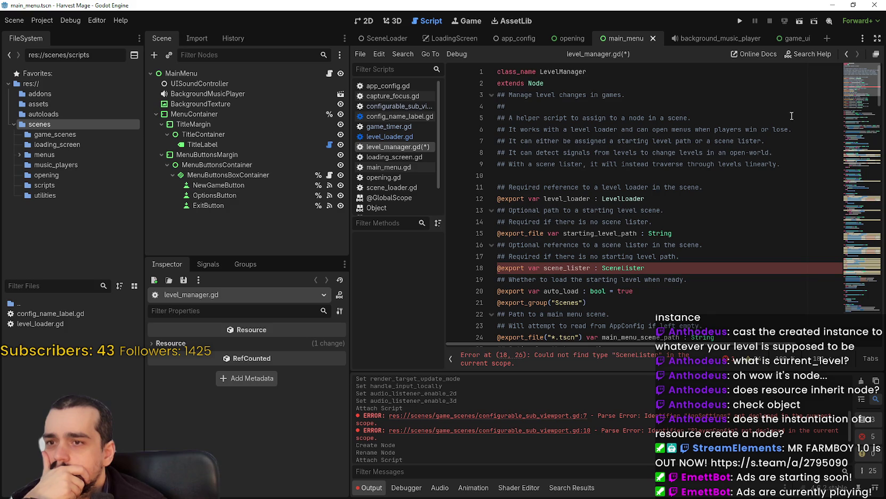
{"action": "left_click", "coordinate": [611, 237]}
{"action": "scroll", "coordinate": [612, 237], "scroll_direction": "down", "scroll_amount": 4}
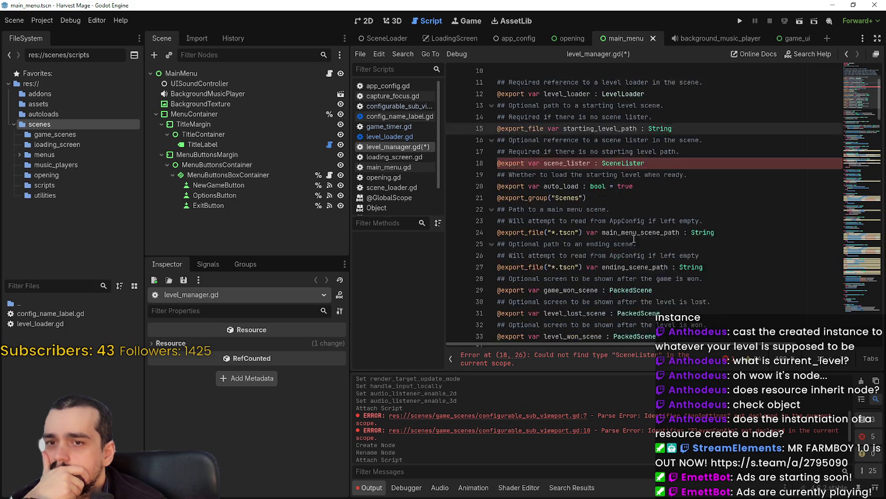
{"action": "double_click", "coordinate": [623, 130]}
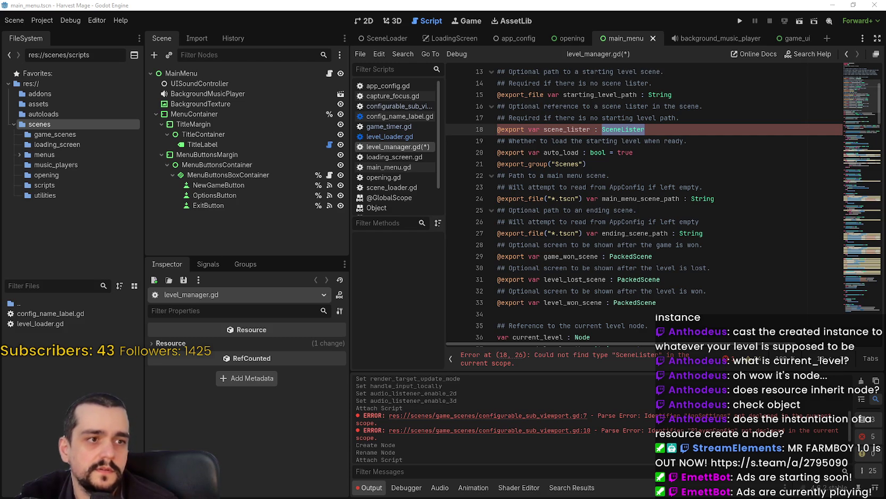
{"action": "right_click", "coordinate": [39, 356]}
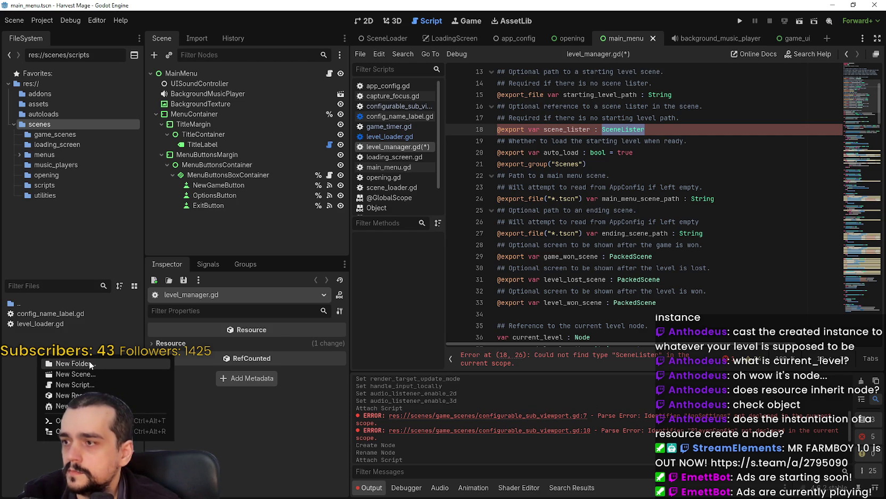
Move level_manager.gd from the scenes folder into the scripts folder
{"action": "left_click", "coordinate": [62, 183]}
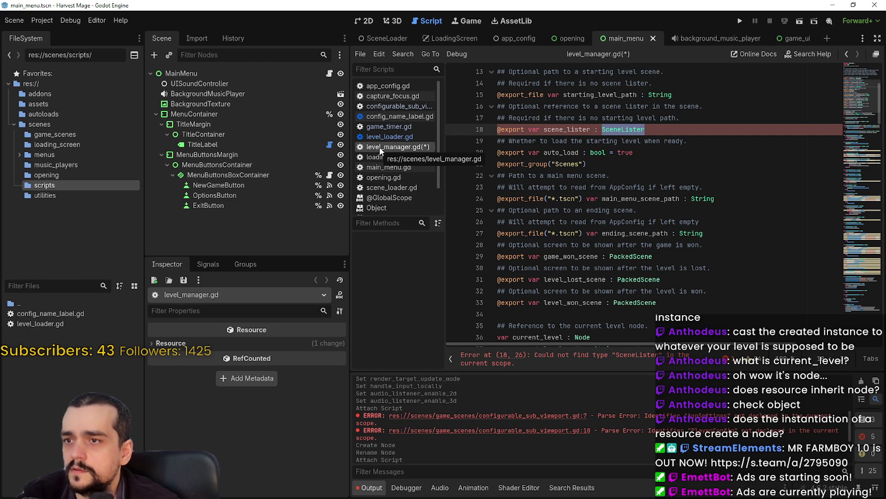
{"action": "left_click", "coordinate": [47, 124]}
{"action": "mouse_move", "coordinate": [44, 384]}
{"action": "left_mouse_down"}
{"action": "mouse_move", "coordinate": [67, 358]}
{"action": "mouse_move", "coordinate": [32, 364]}
{"action": "left_mouse_up"}
{"action": "left_click", "coordinate": [403, 260]}
Create scene_lister.gd in scripts, paste the SceneLister class code, and save it
{"action": "right_click", "coordinate": [52, 344]}
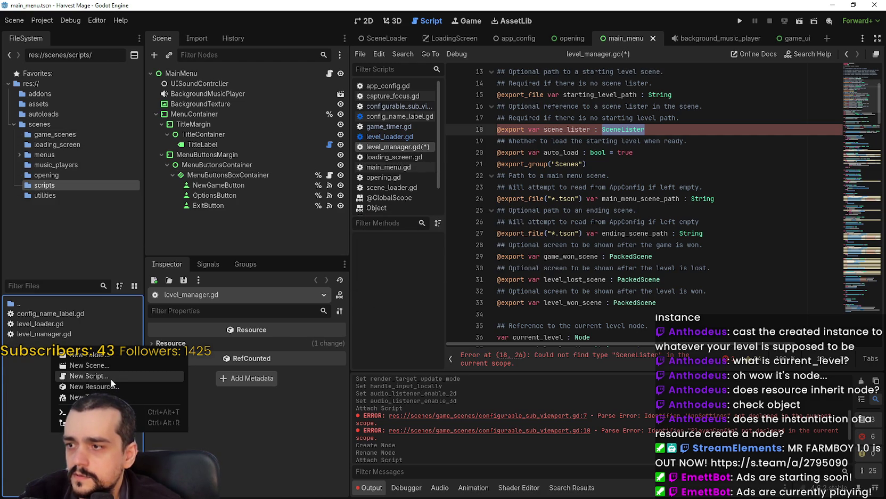
{"action": "left_click", "coordinate": [112, 379]}
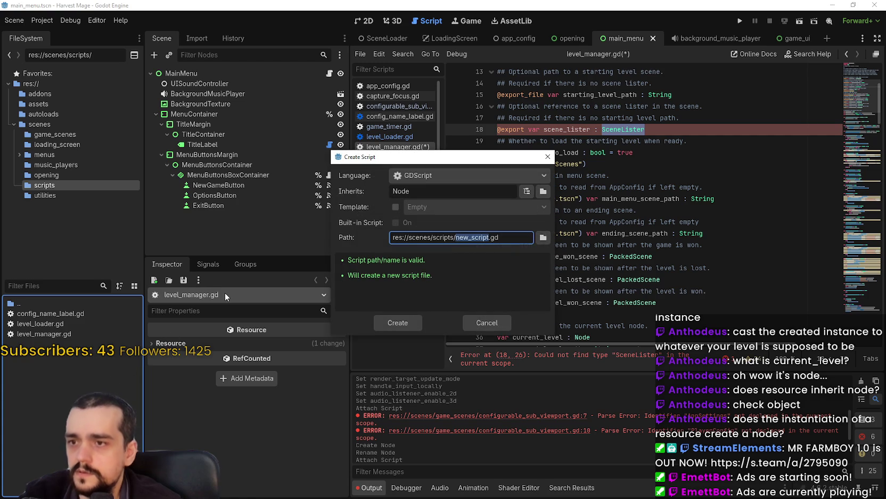
{"action": "type", "text": "scene_lister"}
{"action": "key", "text": "Return"}
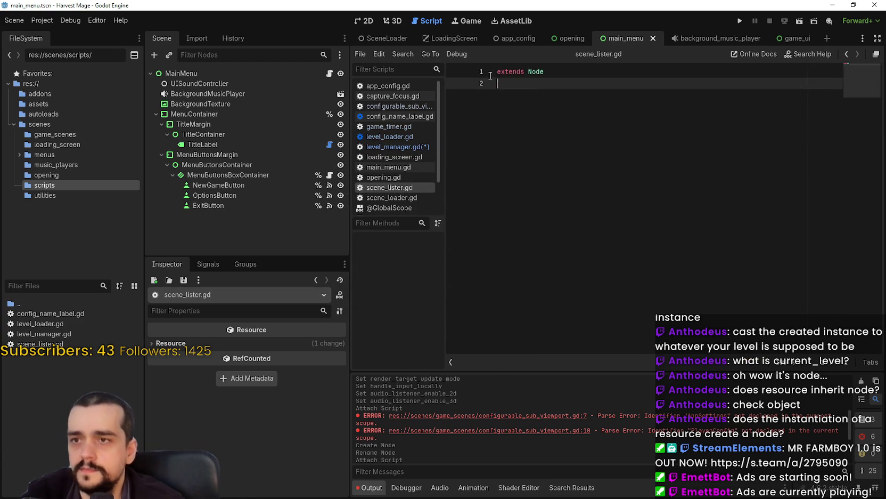
{"action": "key", "text": "ctrl+a"}
{"action": "type", "text": "@tool extends Node class_name SceneLister ## Helper class for listing all the scenes in a directory.  ## List of paths to scene files. ## Prefilled in the editor by selecting a directory. @export var files : Array[String] ## Prefill files with any scenes in the directory. @export_dir var directory : String : \tset(value): \t\tdirectory = value \t\t_refresh_files()  func _refresh_files(): \tif not is_inside_tree() or directory.is_empty(): return \tvar dir_access = DirAccess.open(directory) \tif dir_access: \t\tfiles.clear() \t\tfor file in dir_access.get_files(): \t\t\tif not file.ends_with(\".tscn\"): \t\t\t\tcontinue \t\t\tfiles.append(directory + \"/\" + file)"}
{"action": "left_click", "coordinate": [602, 106]}
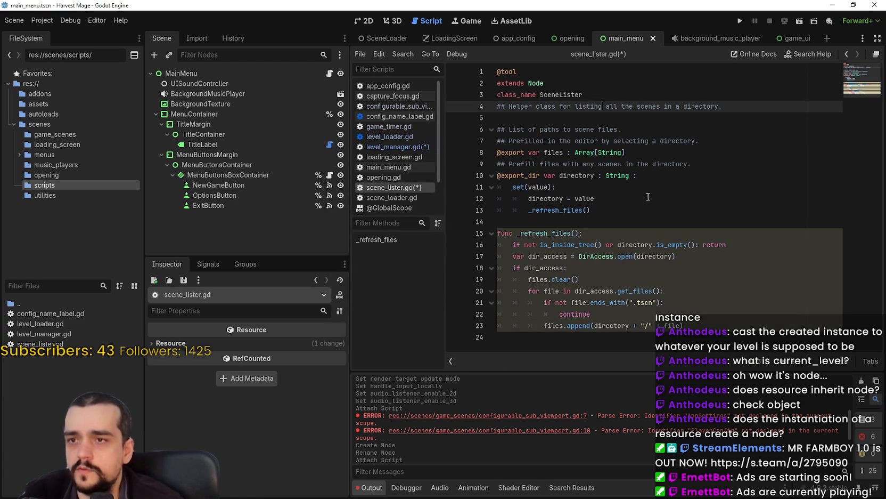
{"action": "left_click", "coordinate": [649, 198]}
{"action": "key", "text": "ctrl+s"}
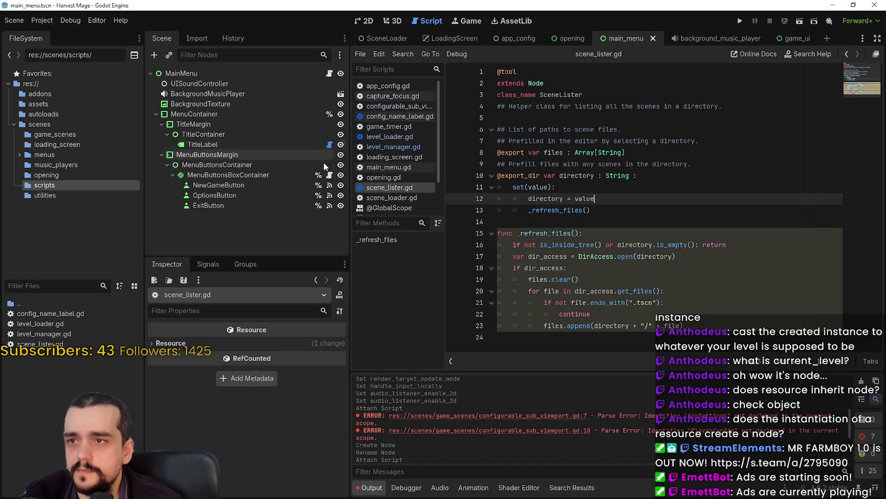
{"action": "left_click", "coordinate": [403, 145]}
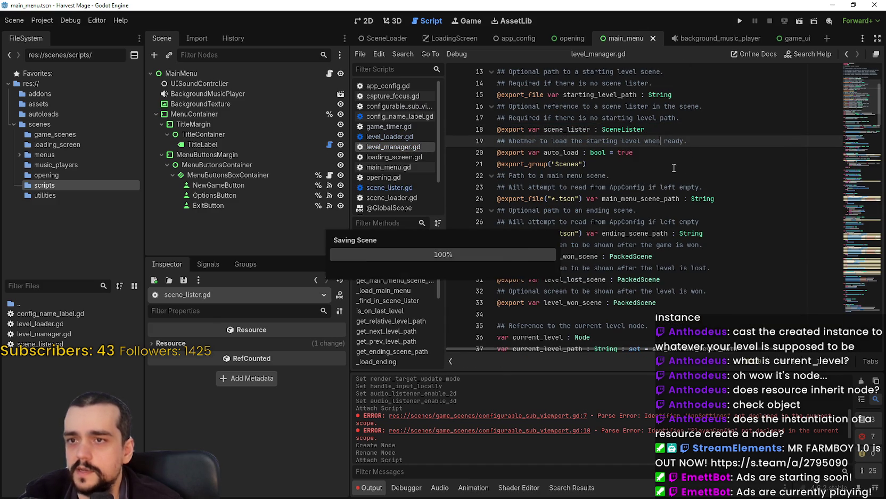
{"action": "scroll", "coordinate": [675, 167], "scroll_direction": "down", "scroll_amount": 7}
{"action": "scroll", "coordinate": [628, 190], "scroll_direction": "up", "scroll_amount": 6}
{"action": "scroll", "coordinate": [628, 189], "scroll_direction": "up", "scroll_amount": 5}
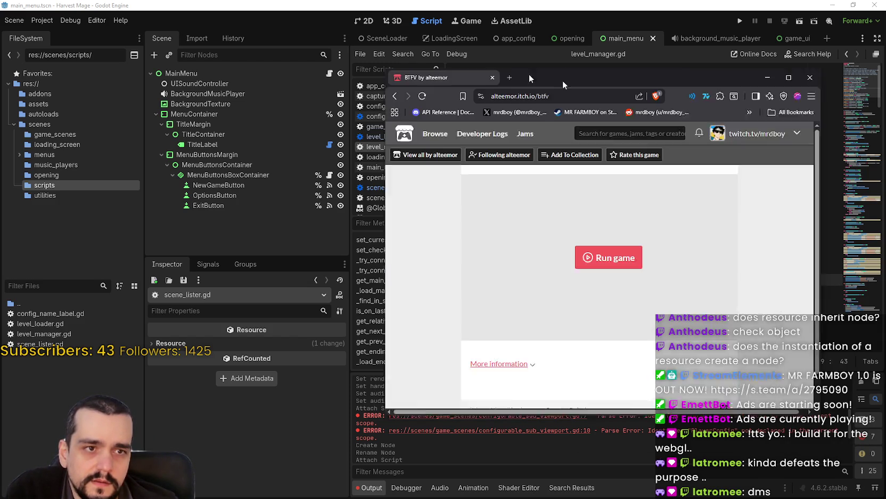
Maximize the Brave window and run the BTFV web game from its itch.io page
{"action": "left_click_drag", "start_coordinate": [529, 74], "coordinate": [388, 54]}
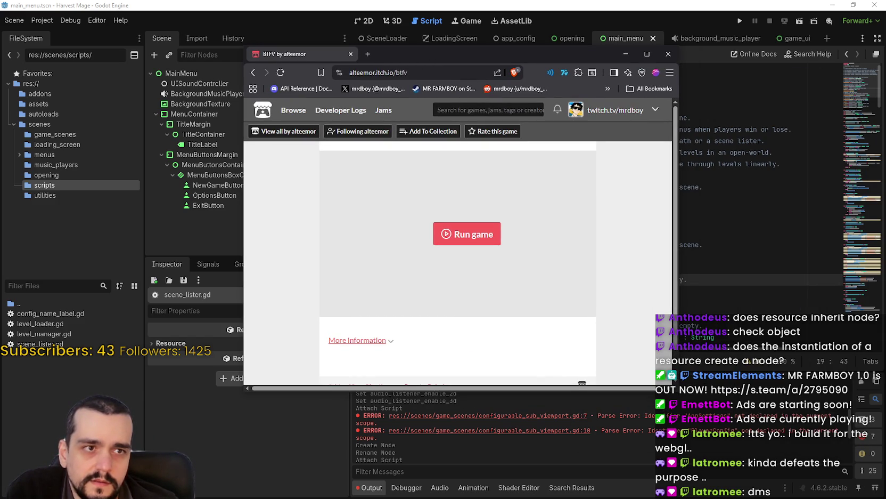
{"action": "left_click", "coordinate": [646, 54]}
{"action": "left_click", "coordinate": [471, 161]}
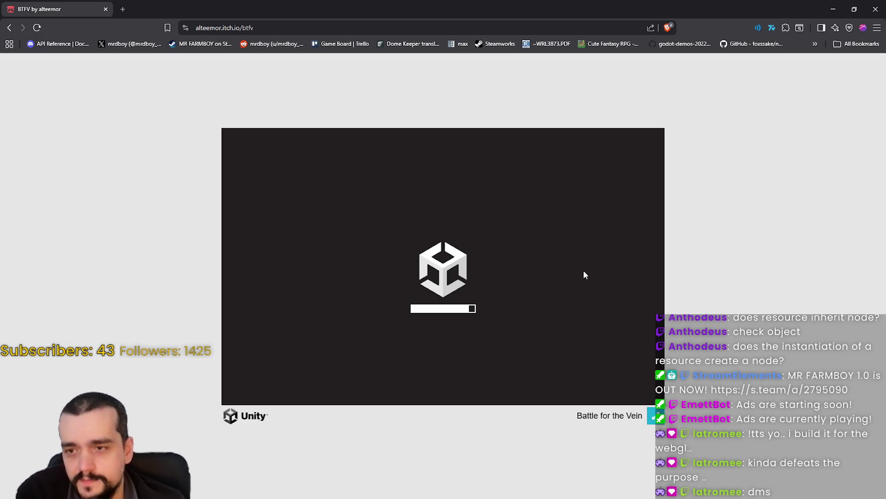
{"action": "left_click", "coordinate": [878, 28]}
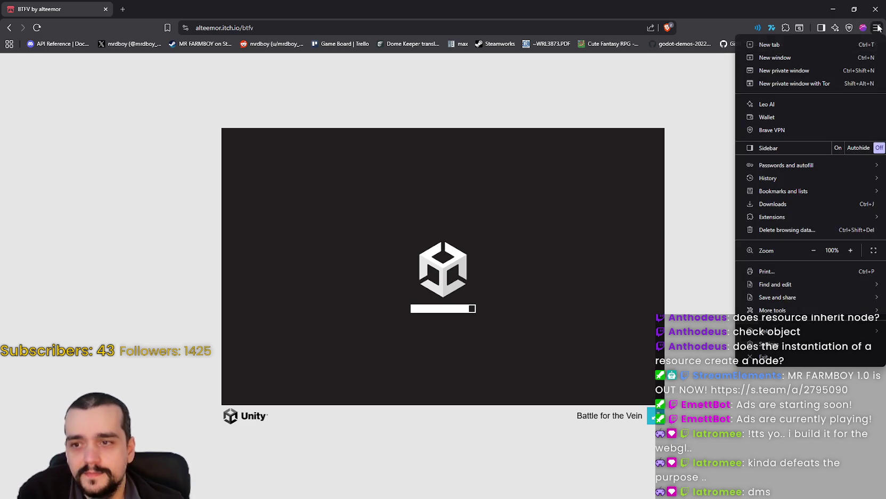
Open DevTools on the BTFV page and view the Console's warnings and blocked-resource error
{"action": "mouse_move", "coordinate": [775, 311]}
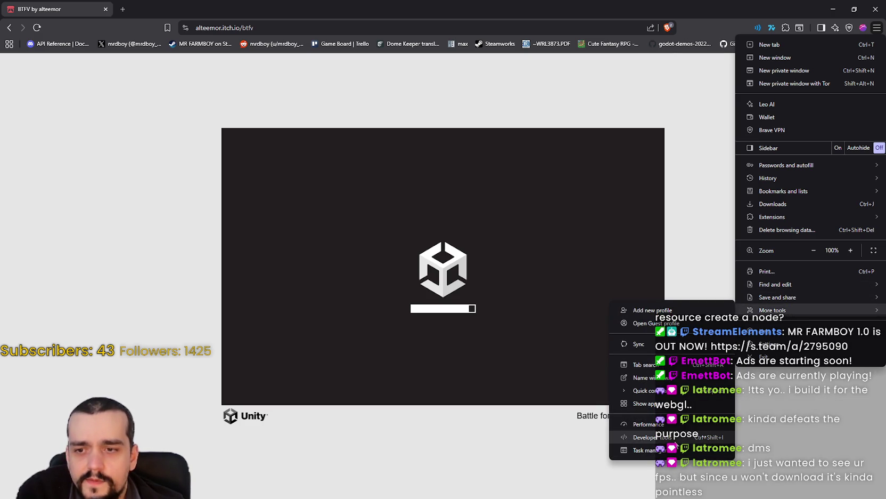
{"action": "left_click", "coordinate": [674, 438]}
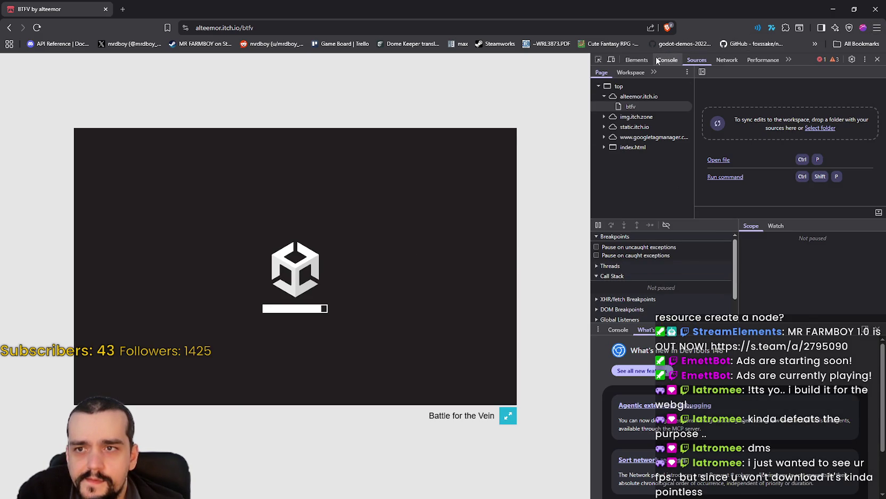
{"action": "left_click", "coordinate": [667, 59]}
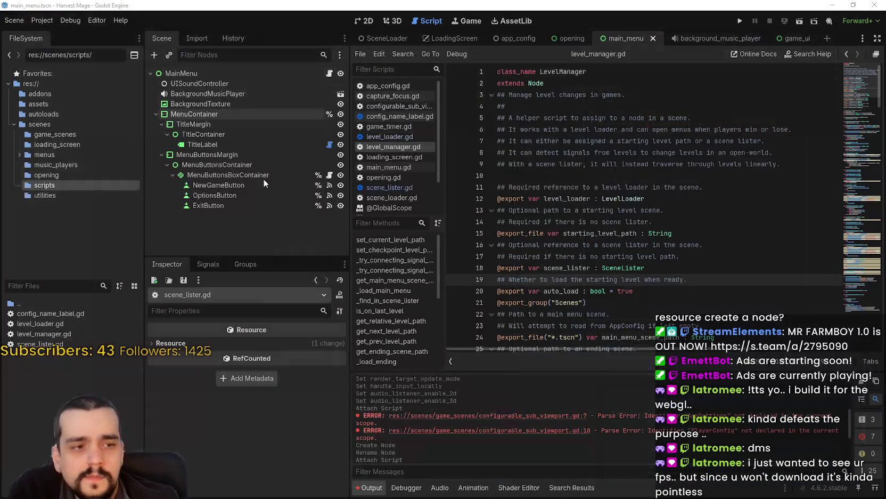
{"action": "left_click", "coordinate": [105, 9]}
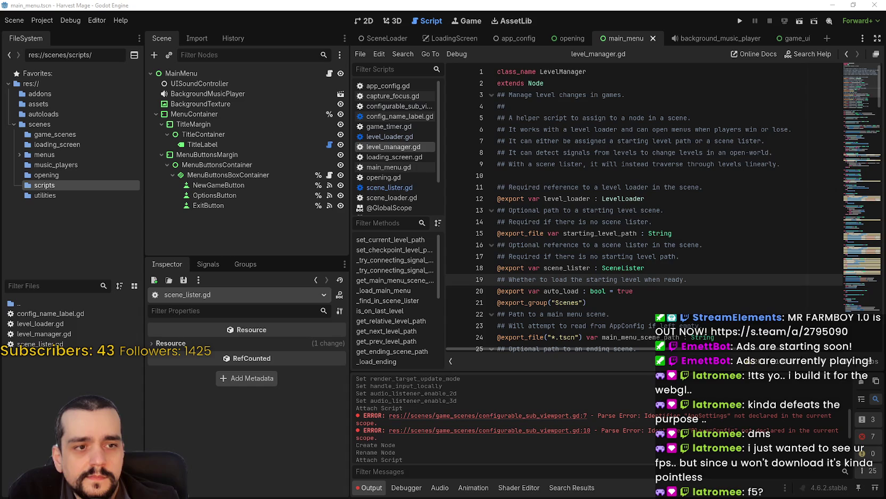
Scroll through level_manager.gd's header comments and exported variables, then switch to Steam
{"action": "left_click", "coordinate": [670, 222]}
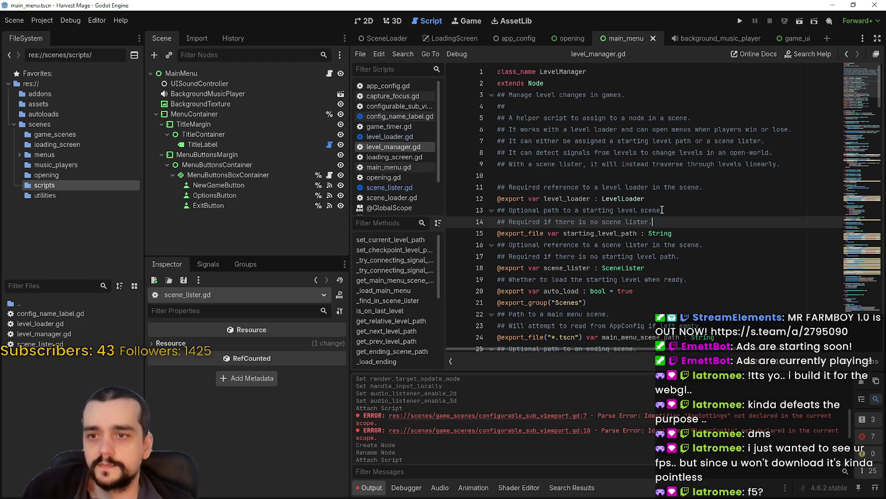
{"action": "scroll", "coordinate": [663, 210], "scroll_direction": "down", "scroll_amount": 1}
{"action": "left_click", "coordinate": [670, 145]}
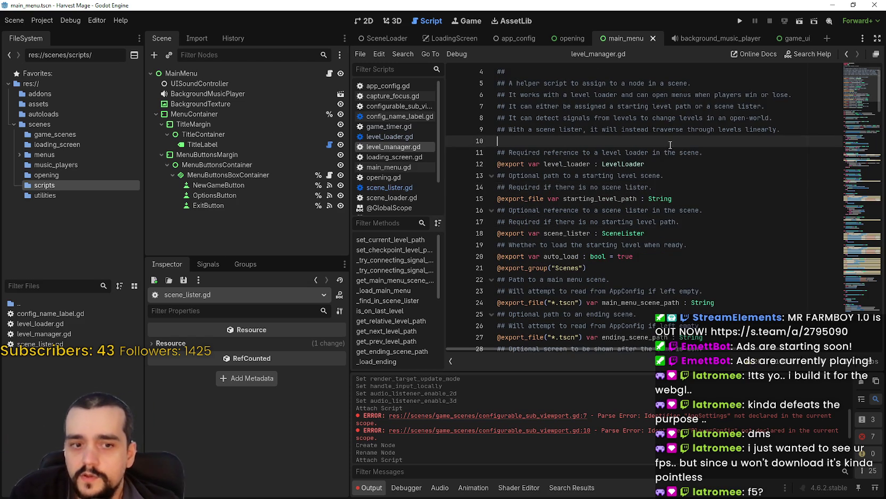
{"action": "scroll", "coordinate": [685, 213], "scroll_direction": "up", "scroll_amount": 1}
{"action": "scroll", "coordinate": [688, 228], "scroll_direction": "down", "scroll_amount": 5}
{"action": "scroll", "coordinate": [675, 219], "scroll_direction": "down", "scroll_amount": 1}
{"action": "scroll", "coordinate": [637, 258], "scroll_direction": "up", "scroll_amount": 6}
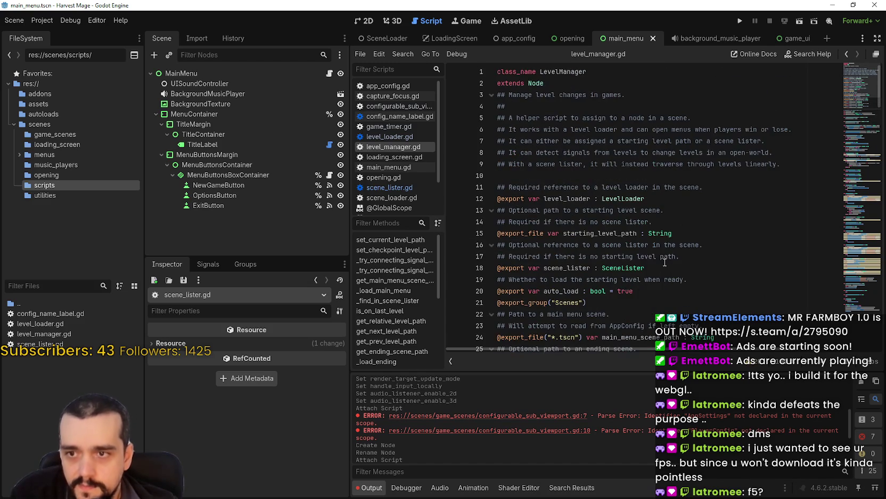
{"action": "scroll", "coordinate": [661, 262], "scroll_direction": "down", "scroll_amount": 2}
{"action": "left_click", "coordinate": [869, 73]}
{"action": "scroll", "coordinate": [869, 73], "scroll_direction": "down", "scroll_amount": 1}
{"action": "scroll", "coordinate": [873, 70], "scroll_direction": "up", "scroll_amount": 1}
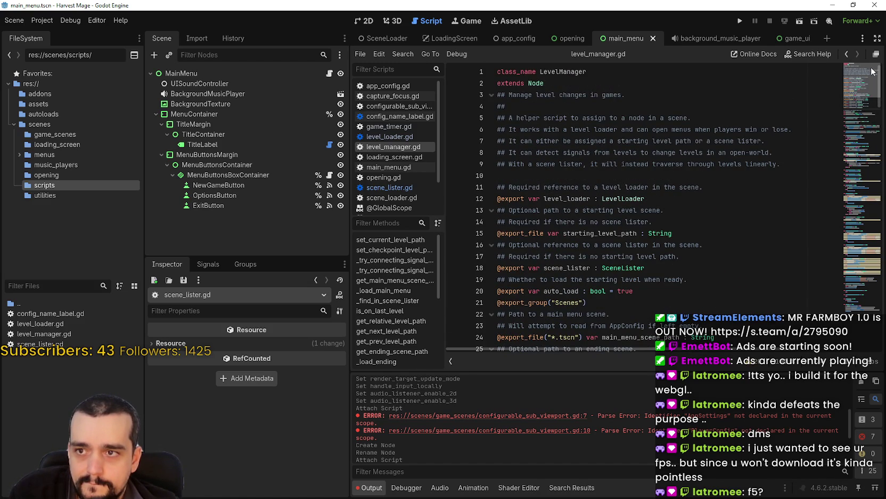
{"action": "left_click", "coordinate": [644, 94]}
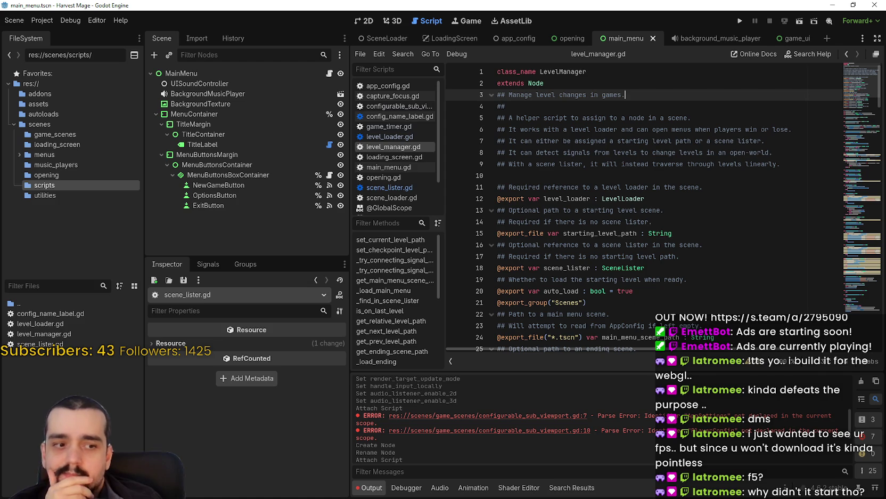
{"action": "key", "text": "alt+Tab"}
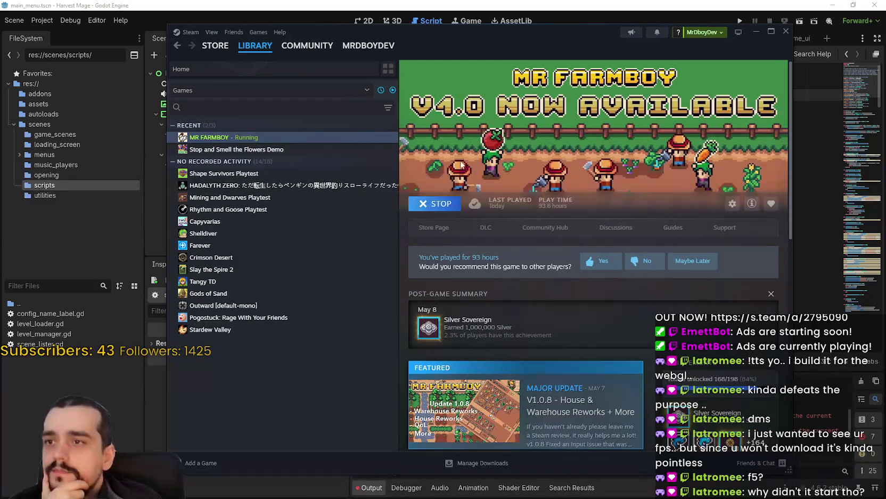
Go to the Reviews section of MR FARMBOY's Steam community hub
{"action": "left_click", "coordinate": [531, 226]}
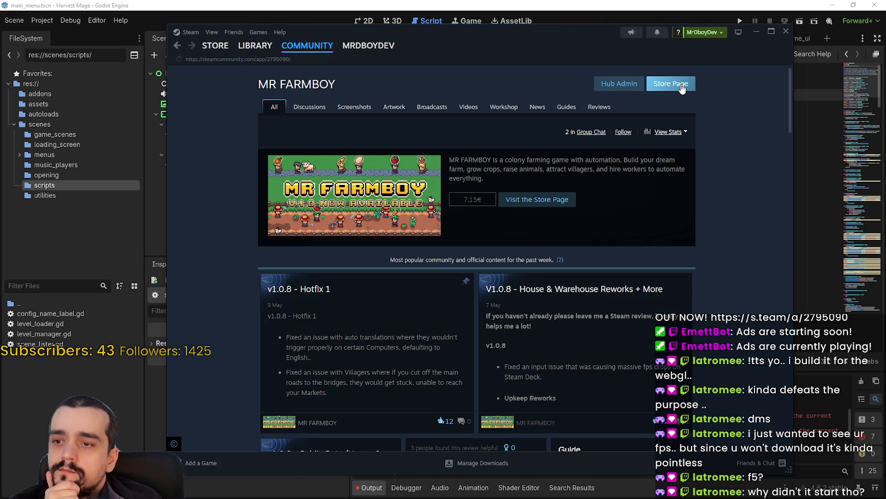
{"action": "left_click", "coordinate": [682, 89]}
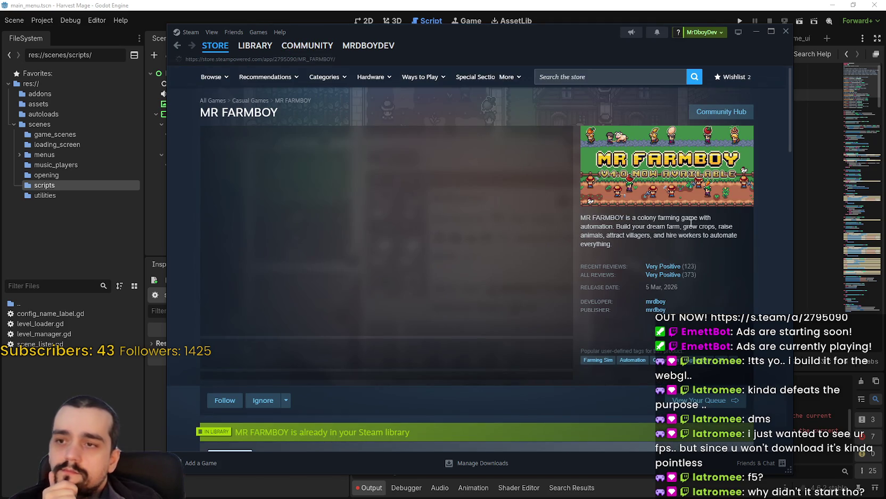
{"action": "left_click", "coordinate": [717, 113]}
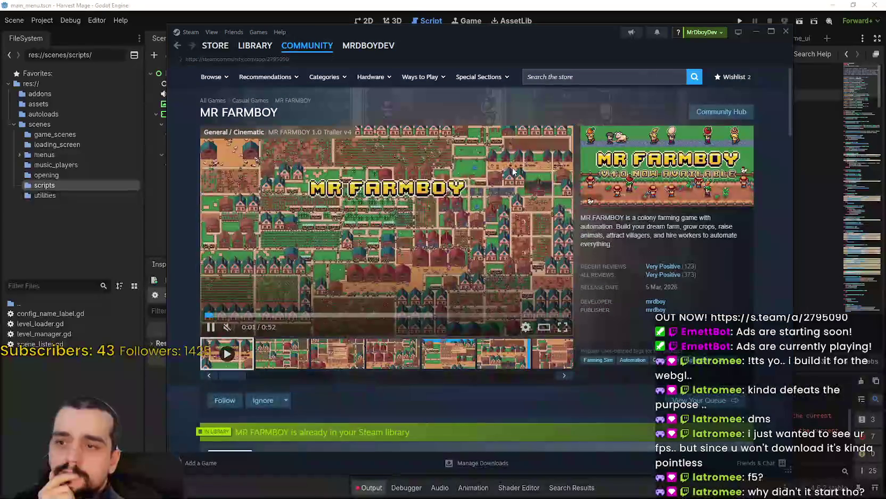
{"action": "left_click", "coordinate": [600, 106]}
Show reviews in All Languages sorted by Most Recent, and open the newest one
{"action": "left_click", "coordinate": [544, 133]}
{"action": "left_click", "coordinate": [544, 139]}
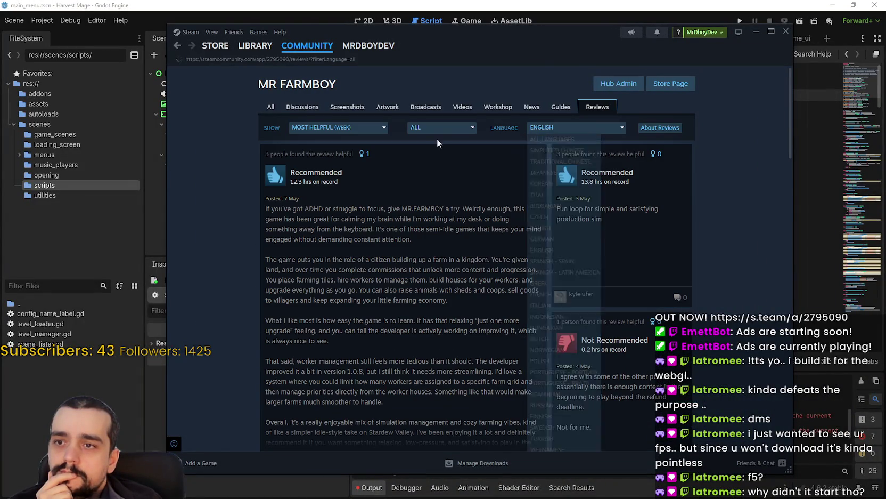
{"action": "left_click", "coordinate": [338, 127]}
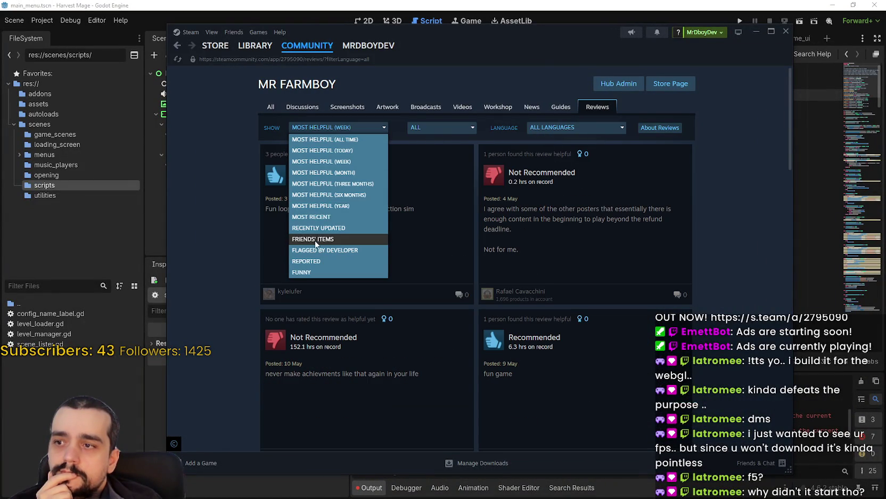
{"action": "left_click", "coordinate": [320, 218]}
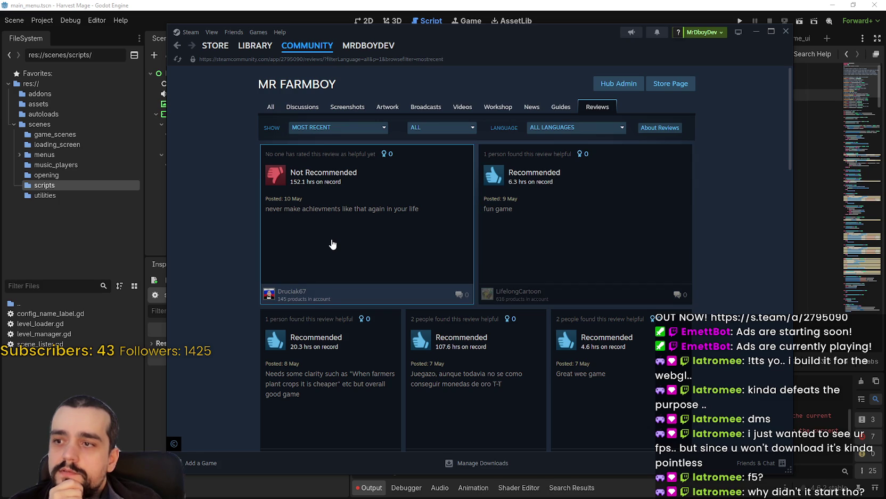
{"action": "left_click", "coordinate": [332, 244]}
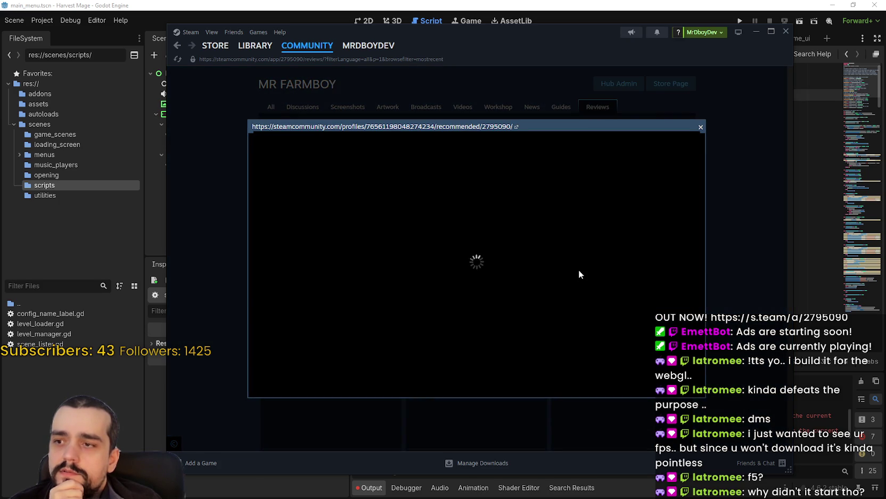
Read the newest negative review and its author's profile, then return to the reviews list
{"action": "left_click", "coordinate": [736, 301]}
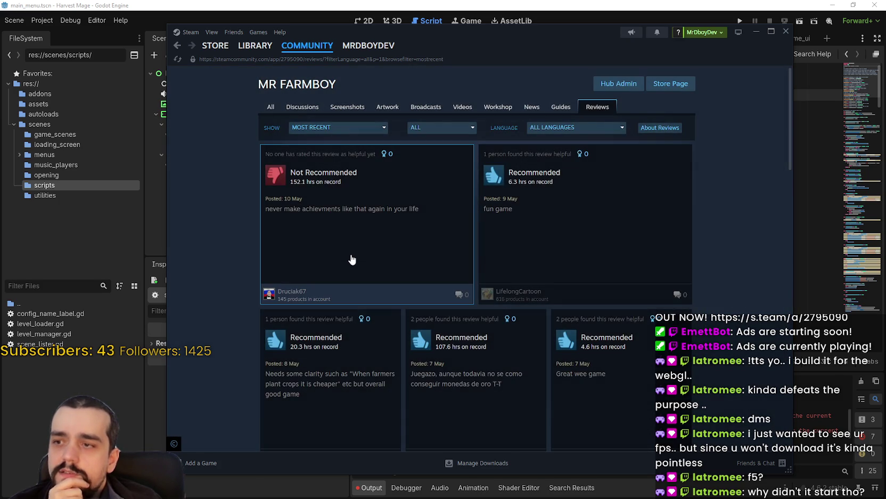
{"action": "left_click", "coordinate": [351, 259]}
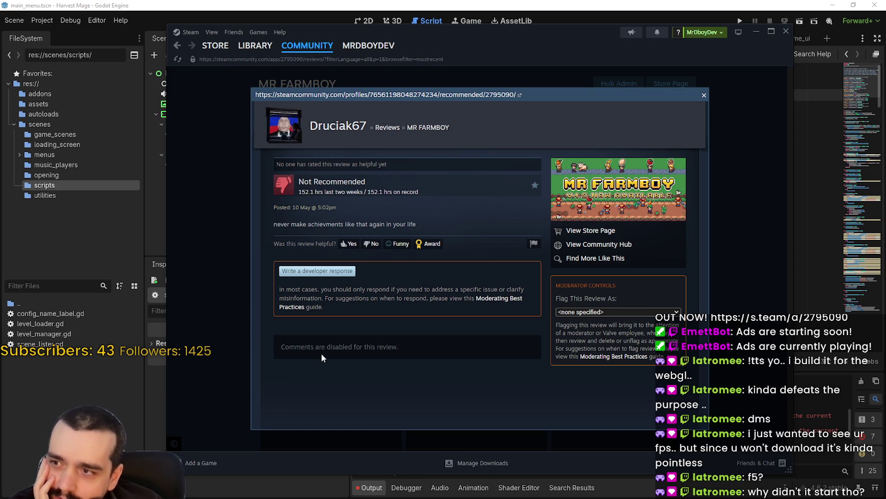
{"action": "mouse_move", "coordinate": [299, 191]}
{"action": "left_mouse_down"}
{"action": "mouse_move", "coordinate": [440, 193]}
{"action": "mouse_move", "coordinate": [431, 223]}
{"action": "mouse_move", "coordinate": [262, 227]}
{"action": "left_mouse_up"}
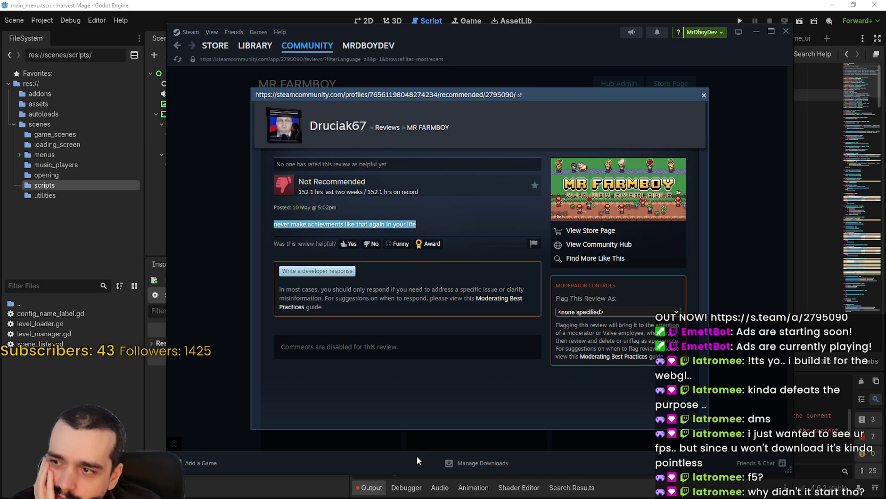
{"action": "left_click", "coordinate": [428, 424]}
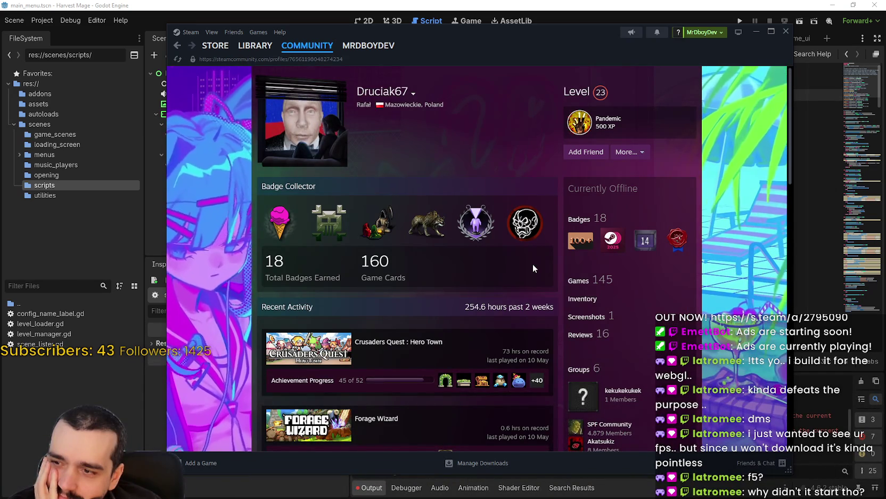
{"action": "scroll", "coordinate": [534, 264], "scroll_direction": "down", "scroll_amount": 3}
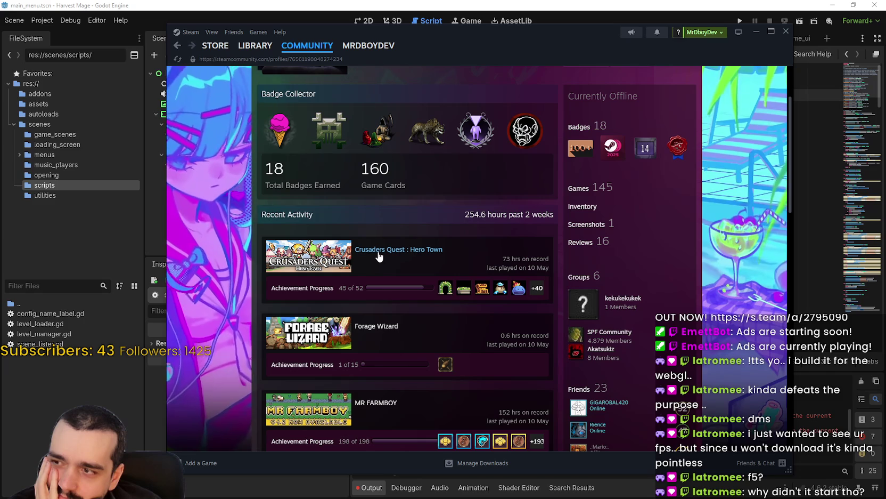
{"action": "scroll", "coordinate": [381, 253], "scroll_direction": "up", "scroll_amount": 3}
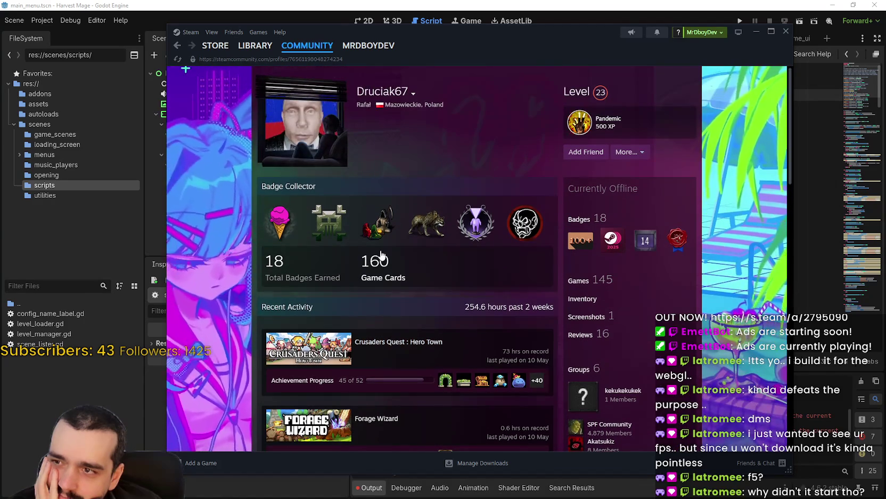
{"action": "mouse_move", "coordinate": [355, 90]}
{"action": "left_mouse_down"}
{"action": "mouse_move", "coordinate": [405, 91]}
{"action": "mouse_move", "coordinate": [425, 125]}
{"action": "left_mouse_up"}
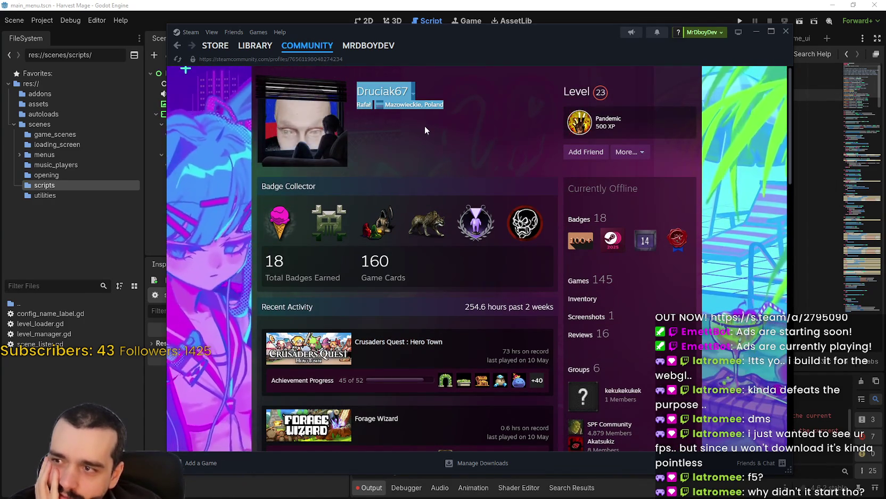
{"action": "left_click", "coordinate": [424, 125]}
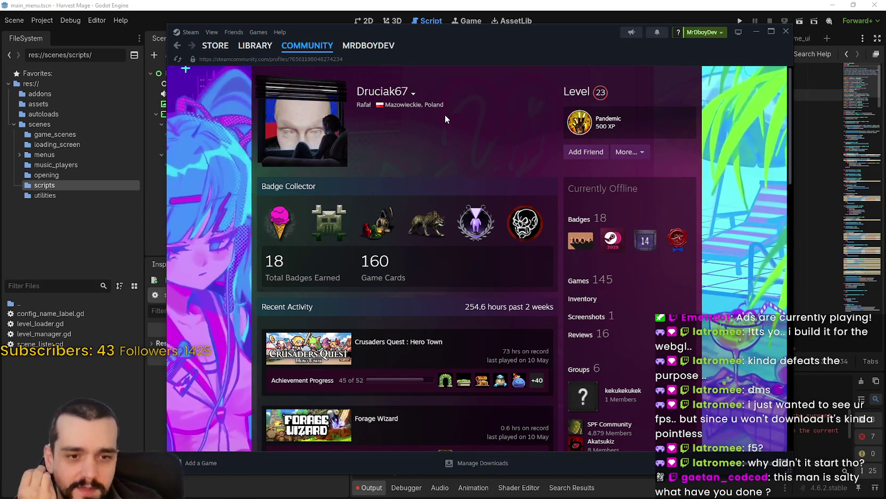
{"action": "left_click", "coordinate": [177, 47]}
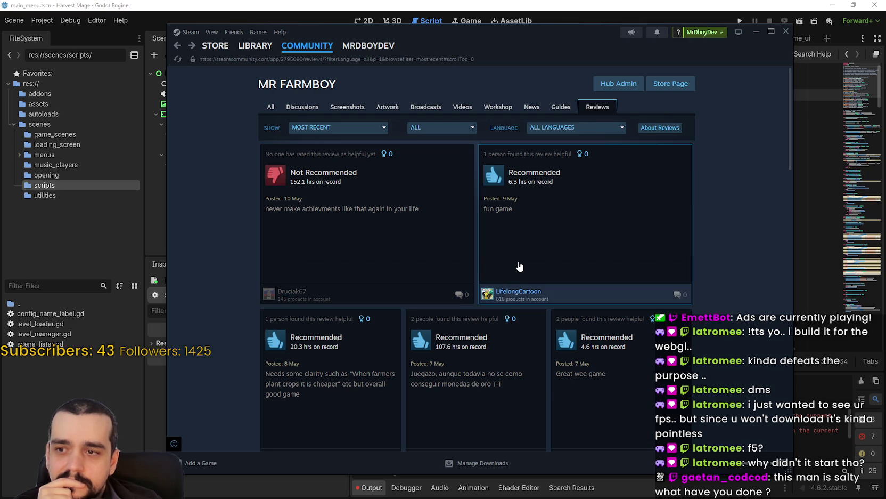
Shrink and reposition the Steam window, then switch to the SteamDB browser
{"action": "left_click_drag", "start_coordinate": [788, 468], "coordinate": [679, 493]}
{"action": "left_click_drag", "start_coordinate": [683, 306], "coordinate": [666, 305]}
{"action": "left_click_drag", "start_coordinate": [488, 39], "coordinate": [554, 35]}
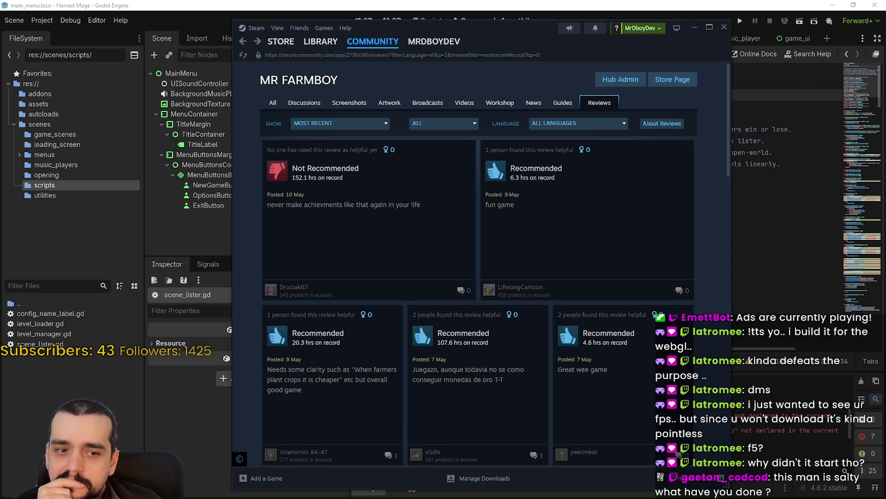
{"action": "key", "text": "alt+Tab"}
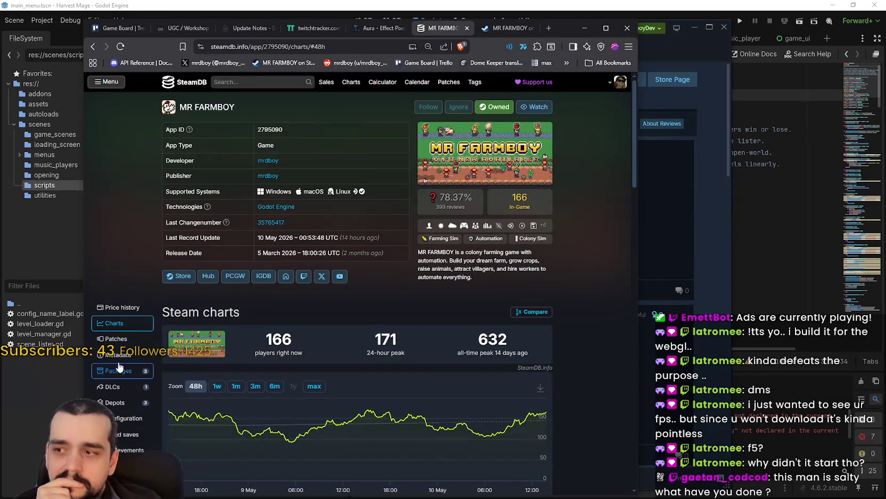
Open MR FARMBOY's price history by currency on SteamDB and scroll through it
{"action": "left_click", "coordinate": [129, 311]}
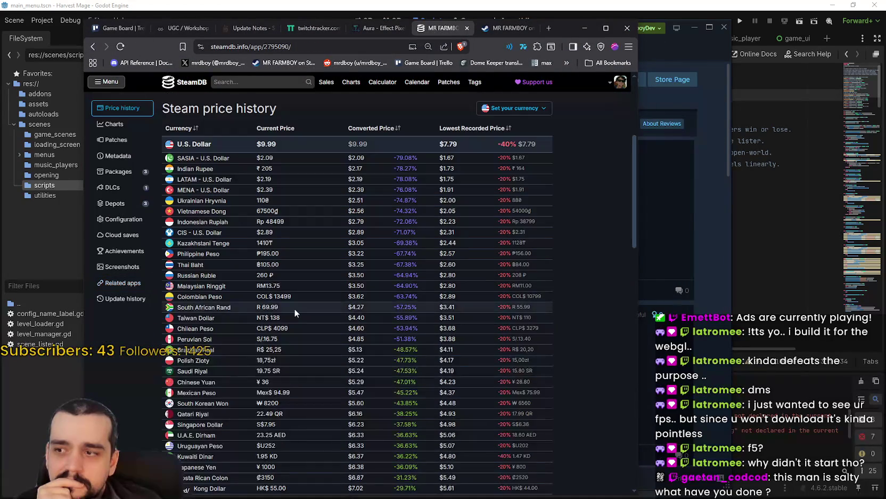
{"action": "scroll", "coordinate": [280, 280], "scroll_direction": "down", "scroll_amount": 3}
{"action": "scroll", "coordinate": [280, 281], "scroll_direction": "down", "scroll_amount": 1}
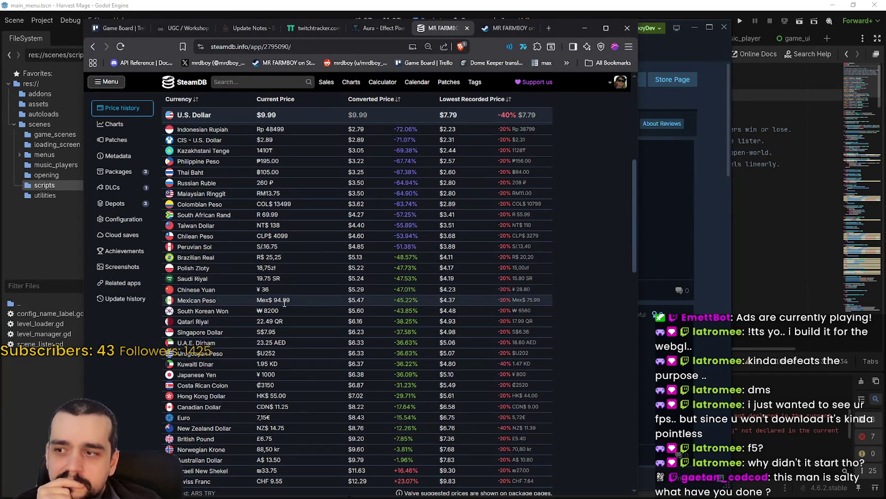
{"action": "scroll", "coordinate": [304, 357], "scroll_direction": "up", "scroll_amount": 1}
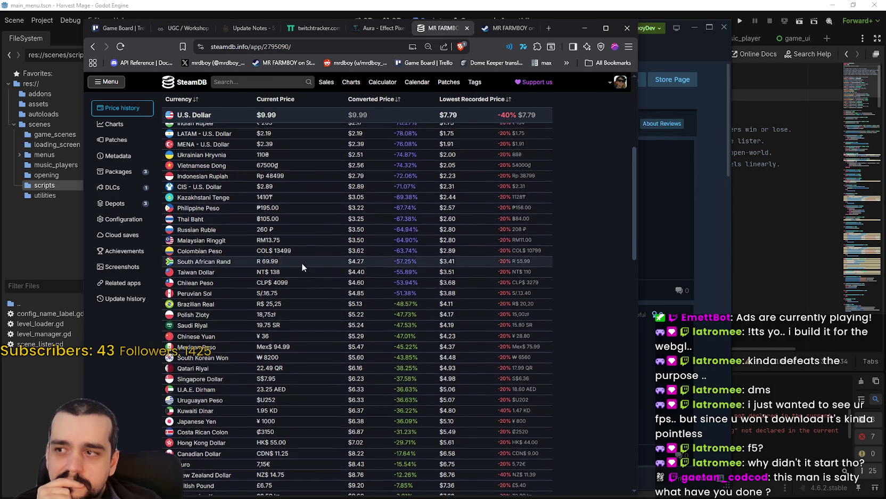
{"action": "scroll", "coordinate": [302, 263], "scroll_direction": "up", "scroll_amount": 2}
{"action": "scroll", "coordinate": [321, 231], "scroll_direction": "down", "scroll_amount": 1}
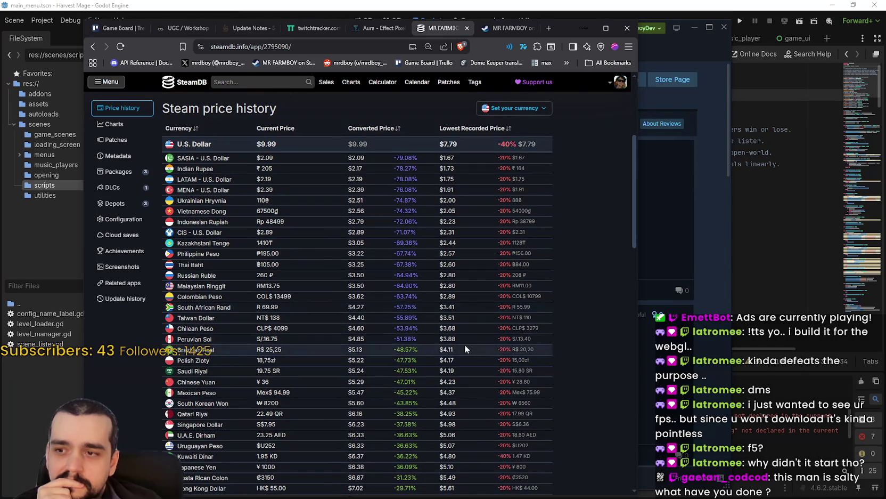
{"action": "scroll", "coordinate": [226, 334], "scroll_direction": "down", "scroll_amount": 1}
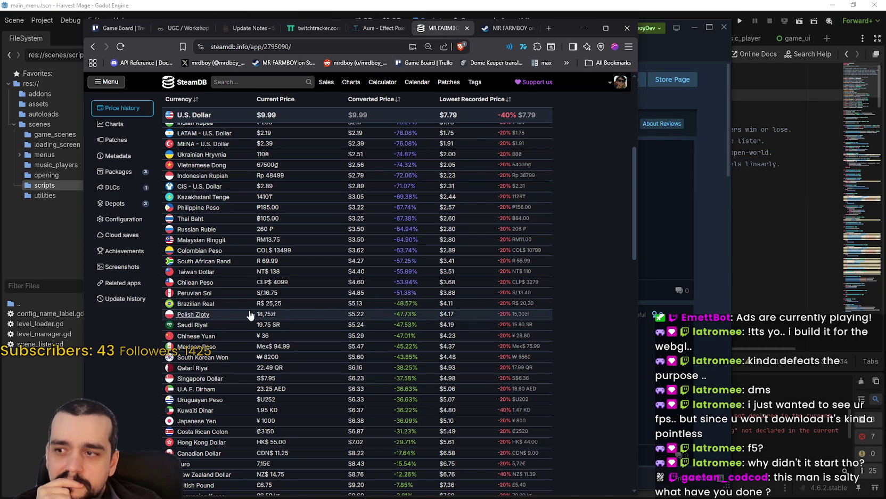
Highlight the Polish Zloty price and discount values, then bring the Steam reviews forward
{"action": "left_click_drag", "start_coordinate": [385, 311], "coordinate": [461, 309]}
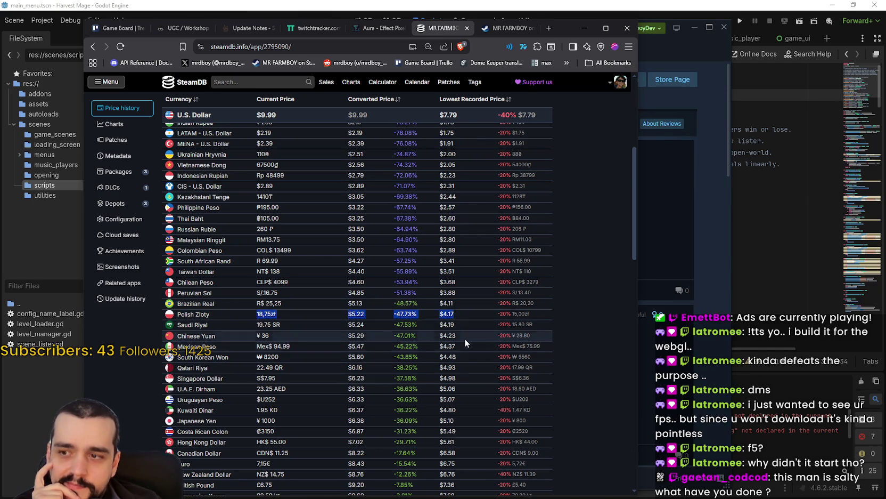
{"action": "left_click", "coordinate": [353, 314]}
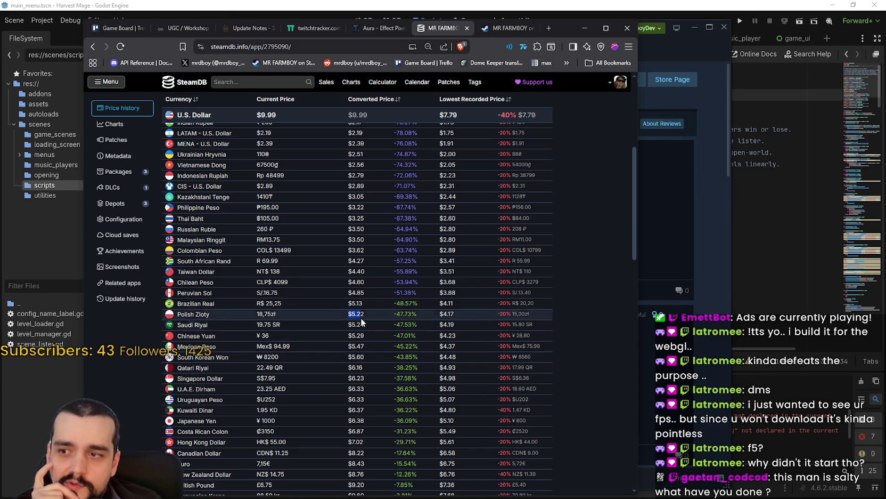
{"action": "mouse_move", "coordinate": [349, 314]}
{"action": "left_mouse_down"}
{"action": "mouse_move", "coordinate": [433, 317]}
{"action": "mouse_move", "coordinate": [488, 337]}
{"action": "mouse_move", "coordinate": [478, 379]}
{"action": "mouse_move", "coordinate": [490, 323]}
{"action": "left_mouse_up"}
{"action": "left_click", "coordinate": [489, 316]}
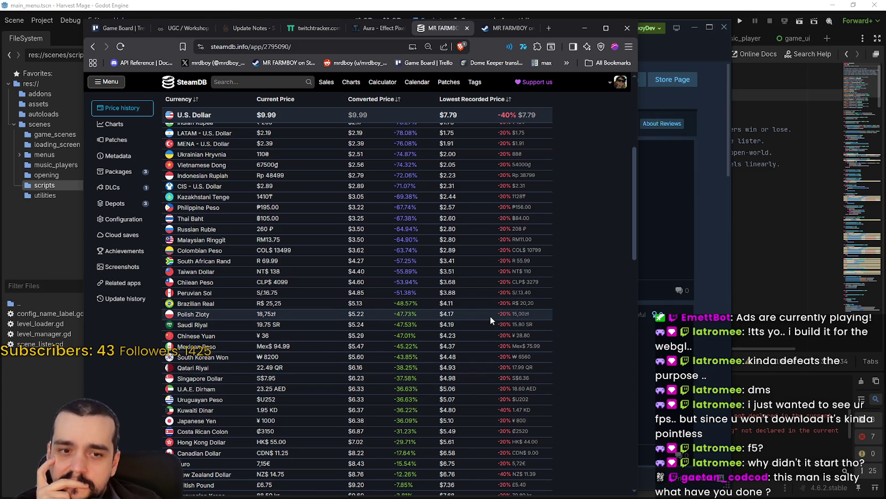
{"action": "scroll", "coordinate": [485, 319], "scroll_direction": "up", "scroll_amount": 1}
{"action": "scroll", "coordinate": [482, 329], "scroll_direction": "up", "scroll_amount": 4}
{"action": "left_click", "coordinate": [693, 201]}
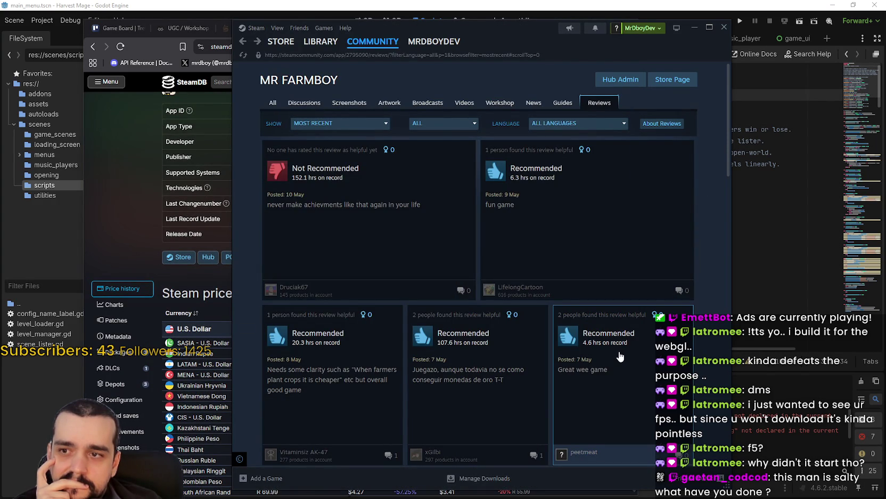
Open the negative review's author profile and scroll through all their reviews
{"action": "scroll", "coordinate": [616, 355], "scroll_direction": "down", "scroll_amount": 3}
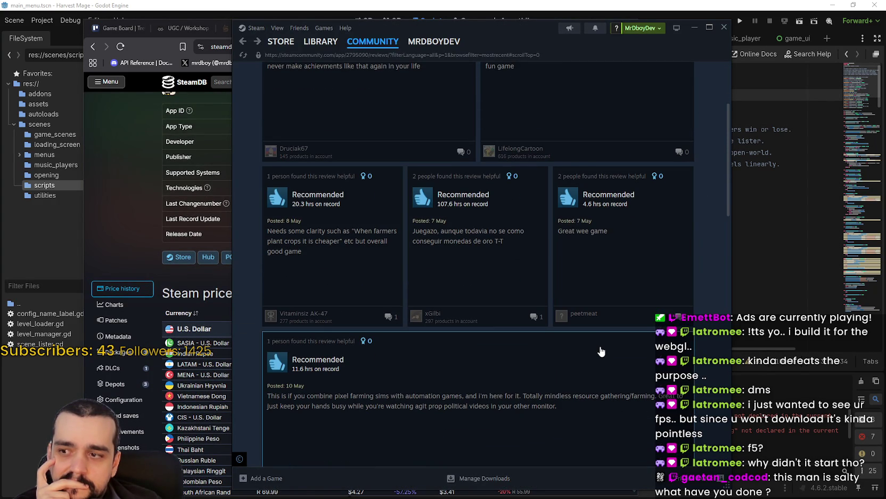
{"action": "scroll", "coordinate": [601, 351], "scroll_direction": "up", "scroll_amount": 3}
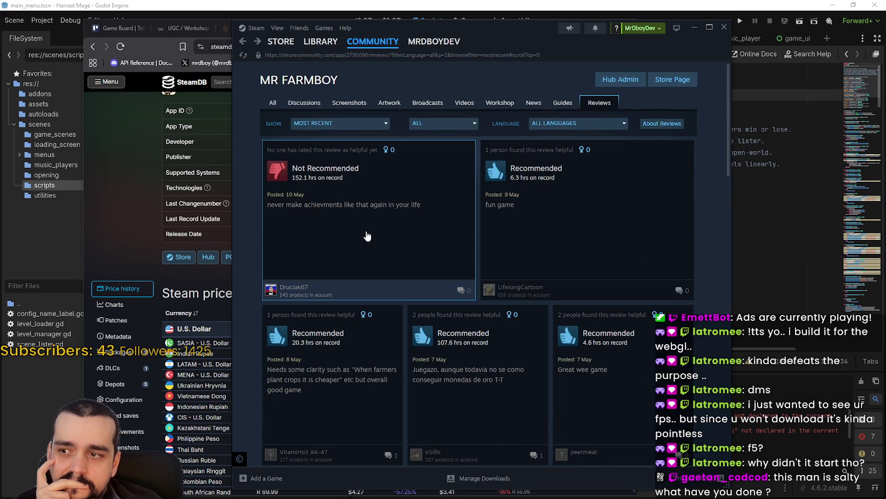
{"action": "left_click", "coordinate": [367, 235]}
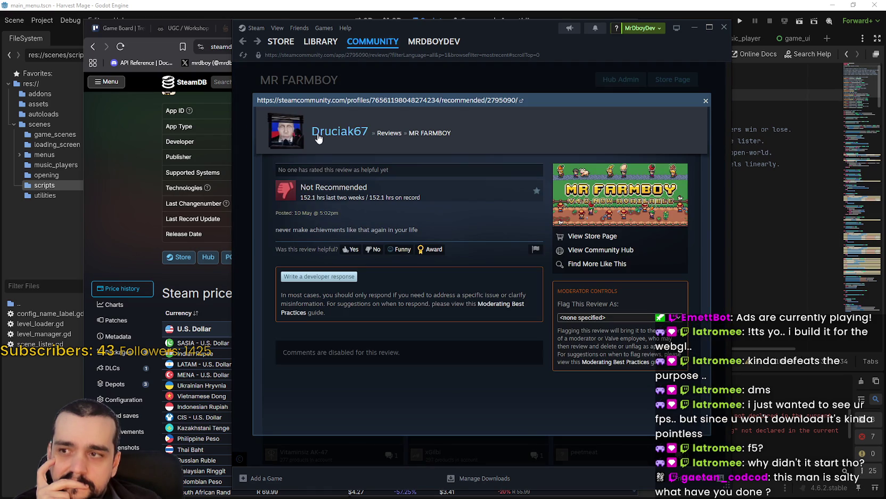
{"action": "left_click", "coordinate": [319, 138]}
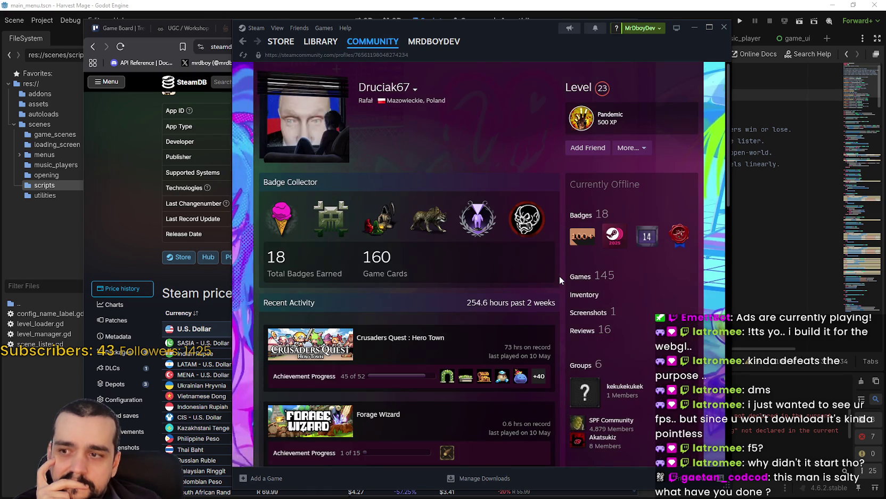
{"action": "left_click", "coordinate": [579, 331]}
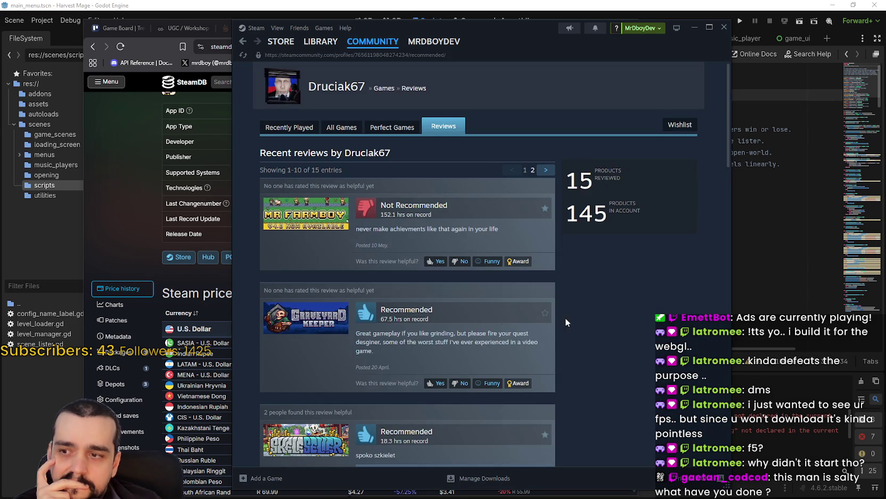
{"action": "scroll", "coordinate": [590, 318], "scroll_direction": "down", "scroll_amount": 2}
{"action": "scroll", "coordinate": [590, 318], "scroll_direction": "down", "scroll_amount": 3}
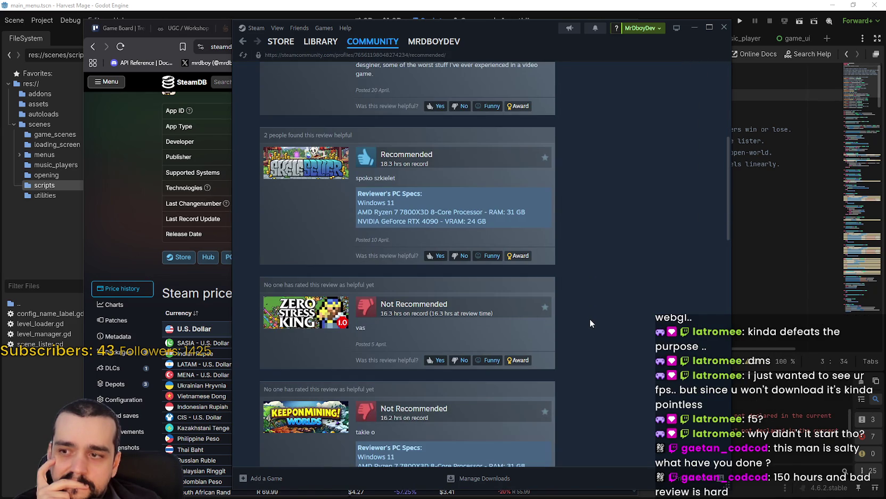
{"action": "scroll", "coordinate": [590, 323], "scroll_direction": "down", "scroll_amount": 3}
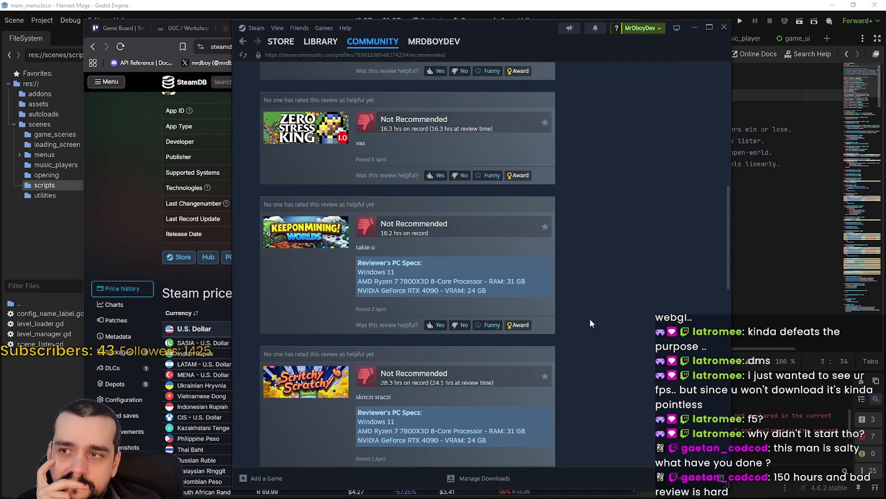
{"action": "scroll", "coordinate": [590, 323], "scroll_direction": "down", "scroll_amount": 2}
{"action": "scroll", "coordinate": [590, 323], "scroll_direction": "down", "scroll_amount": 3}
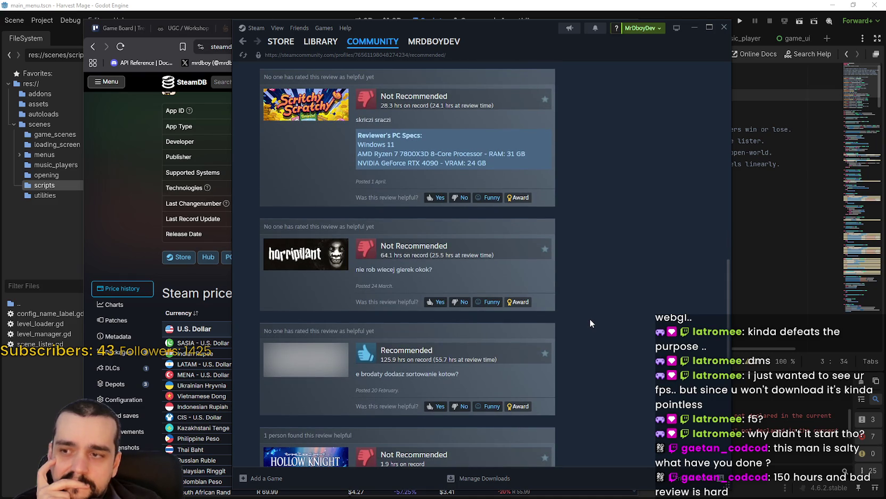
{"action": "scroll", "coordinate": [591, 322], "scroll_direction": "down", "scroll_amount": 3}
{"action": "scroll", "coordinate": [590, 318], "scroll_direction": "down", "scroll_amount": 3}
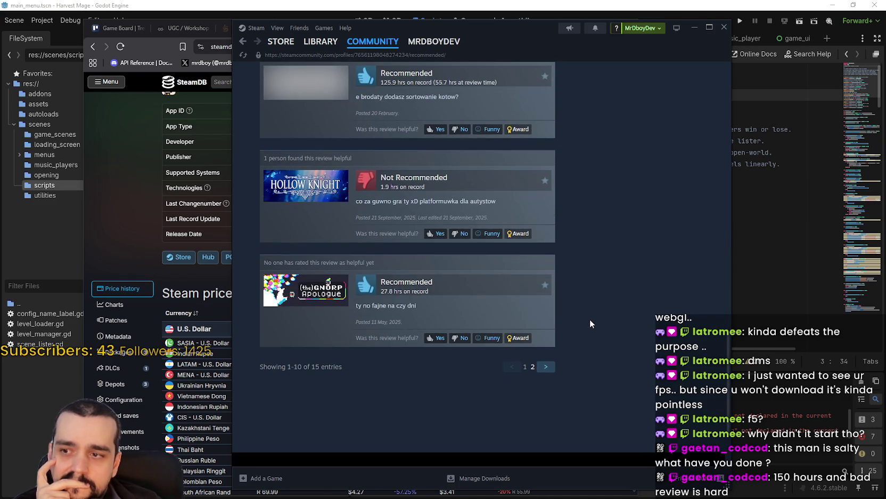
Return to the profile and open the reviewer's MR FARMBOY review with 152.1 hrs on record
{"action": "left_click", "coordinate": [243, 42]}
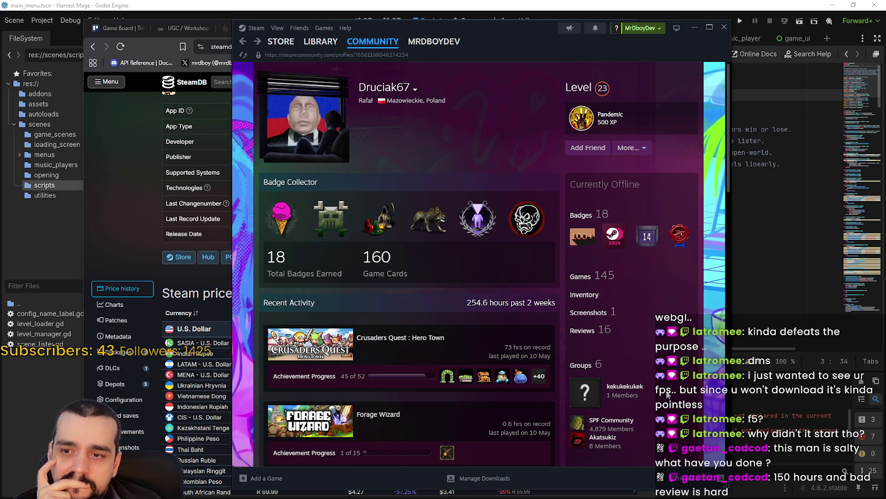
{"action": "scroll", "coordinate": [631, 369], "scroll_direction": "down", "scroll_amount": 5}
{"action": "scroll", "coordinate": [663, 384], "scroll_direction": "down", "scroll_amount": 4}
{"action": "scroll", "coordinate": [661, 378], "scroll_direction": "up", "scroll_amount": 6}
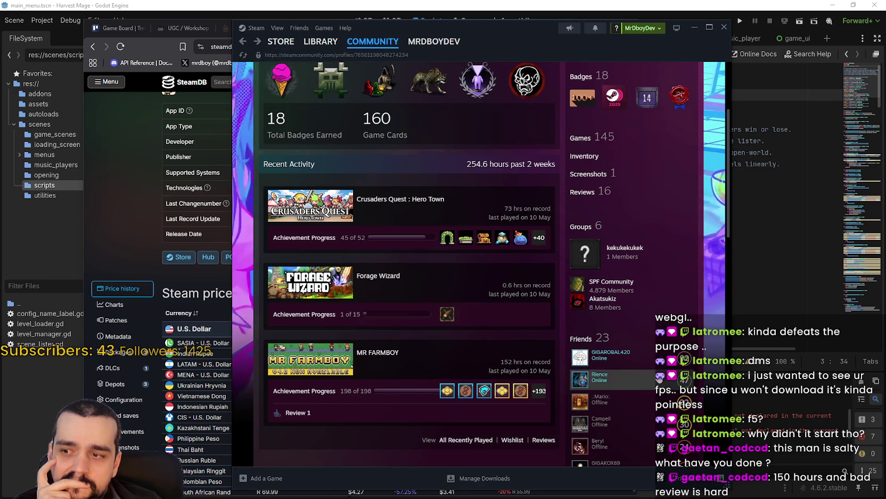
{"action": "scroll", "coordinate": [493, 361], "scroll_direction": "down", "scroll_amount": 1}
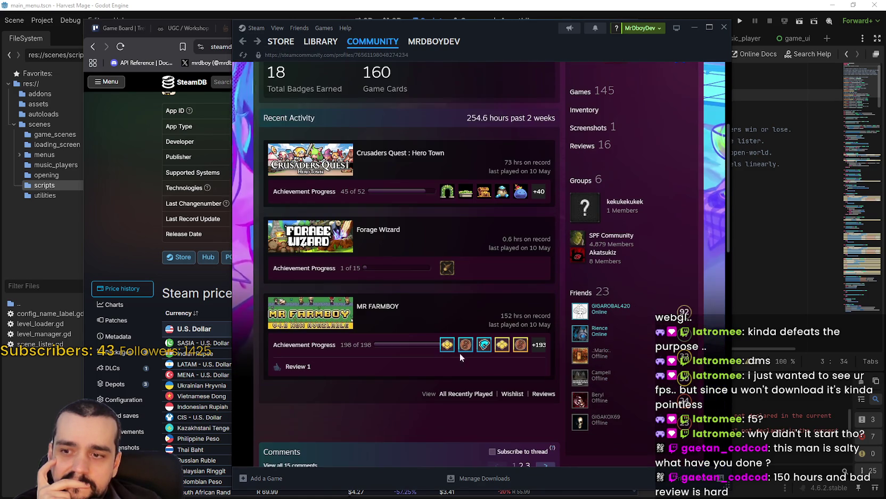
{"action": "left_click", "coordinate": [292, 368]}
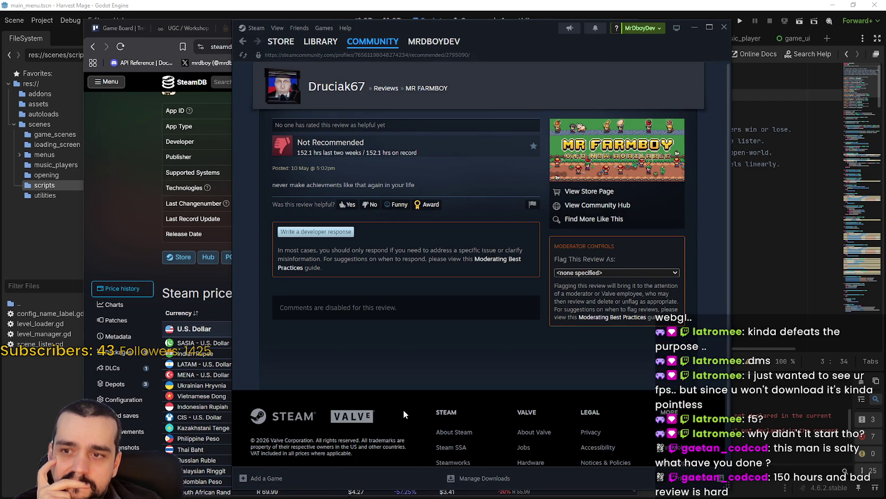
{"action": "mouse_move", "coordinate": [508, 36]}
{"action": "left_mouse_down"}
{"action": "mouse_move", "coordinate": [571, 35]}
{"action": "mouse_move", "coordinate": [554, 37]}
{"action": "left_mouse_up"}
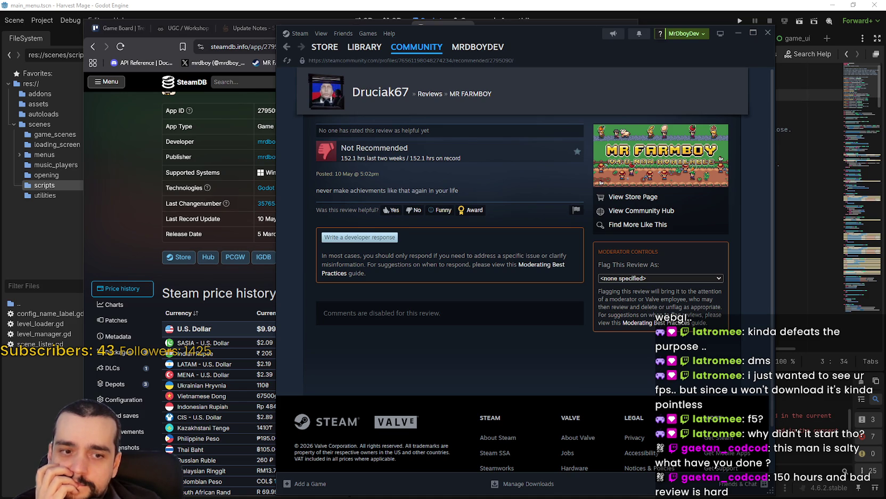
{"action": "key", "text": "alt+Tab"}
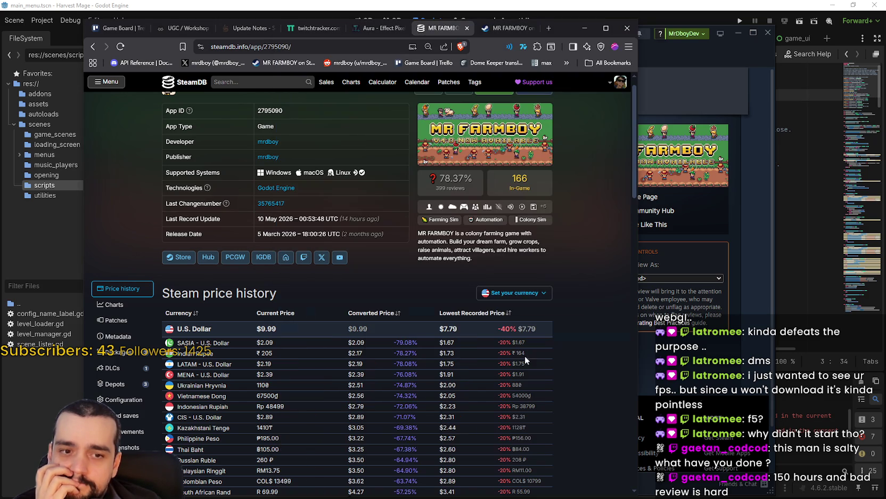
Reload SteamDB's Charts page showing 168 current players, then minimize the browser
{"action": "right_click", "coordinate": [587, 235]}
{"action": "left_click", "coordinate": [102, 304]}
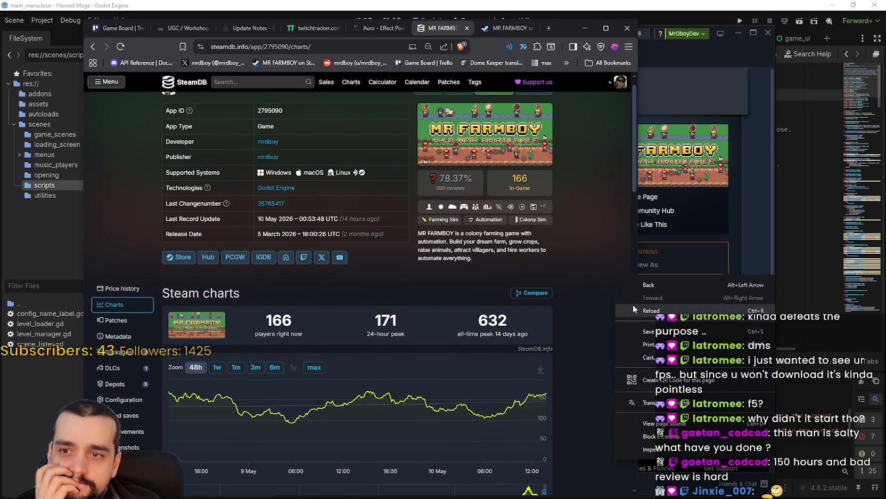
{"action": "key", "text": "F5"}
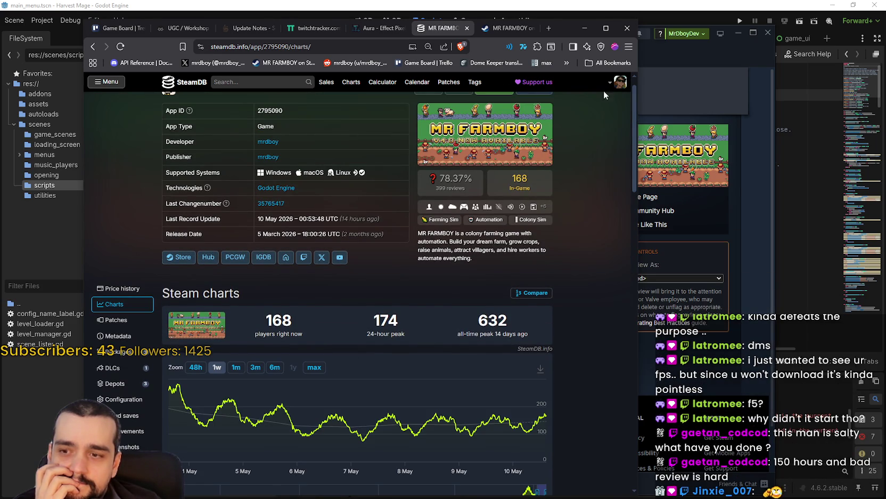
{"action": "left_click", "coordinate": [589, 32]}
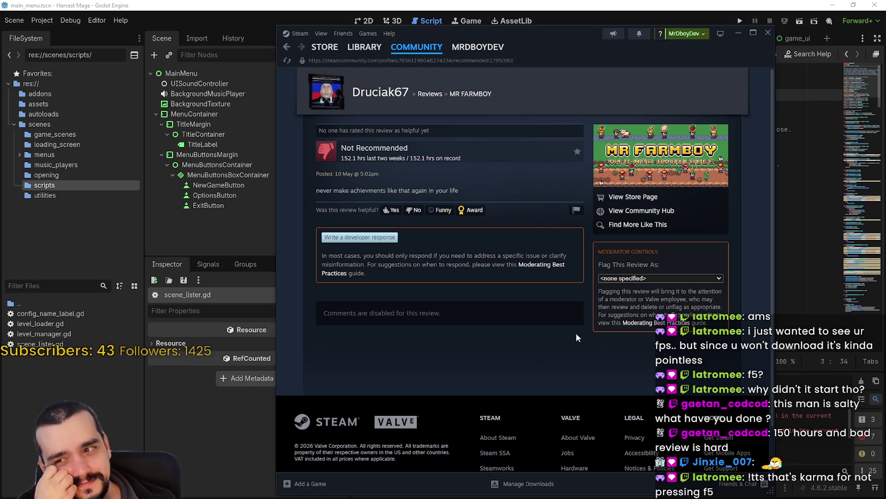
{"action": "left_click", "coordinate": [367, 238]}
{"action": "type", "text": "T"}
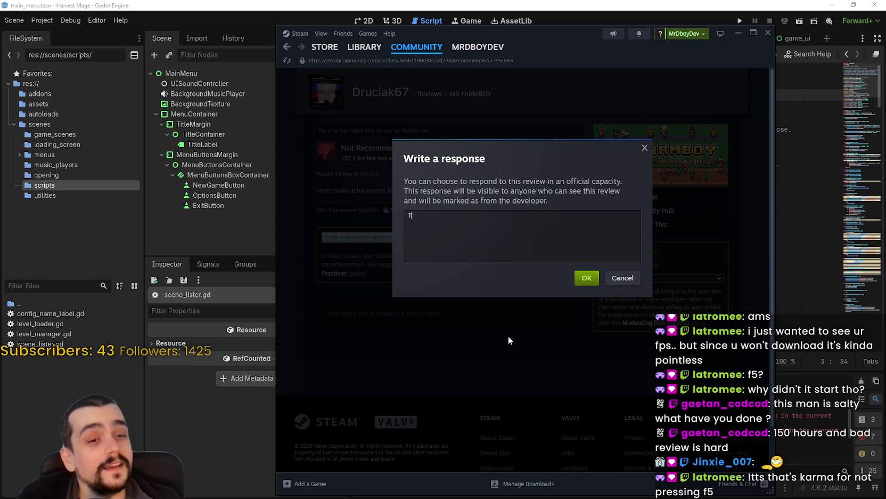
{"action": "type", "text": "hank you so m"}
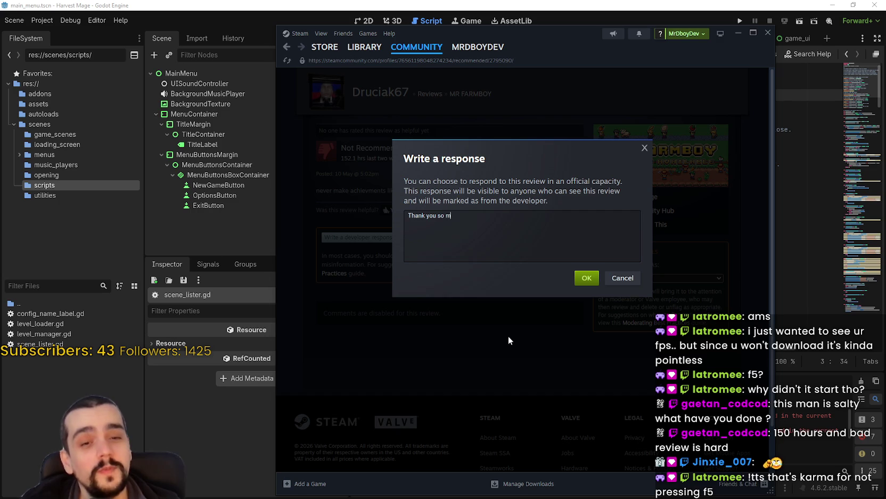
{"action": "type", "text": "uch for your feedback"}
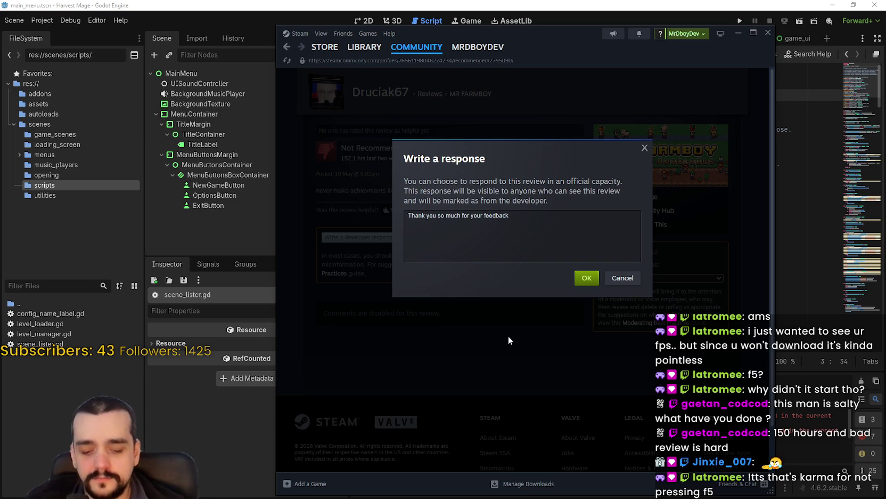
{"action": "type", "text": ","}
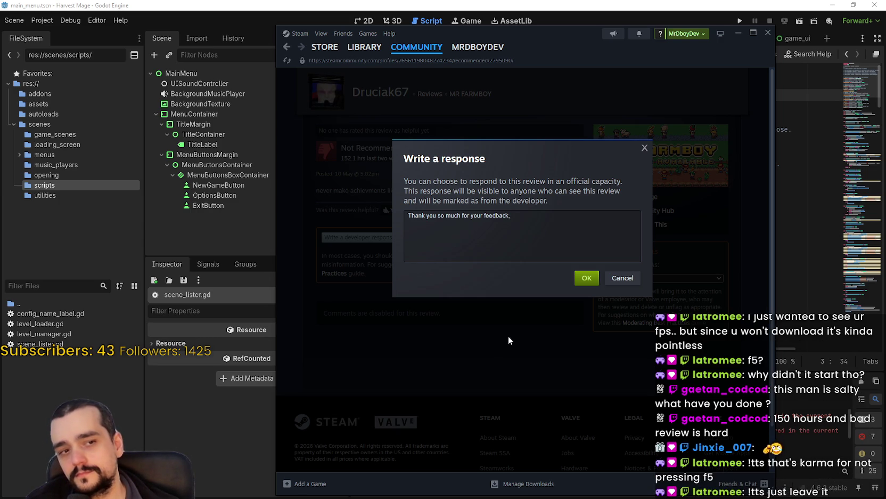
{"action": "left_click", "coordinate": [623, 278]}
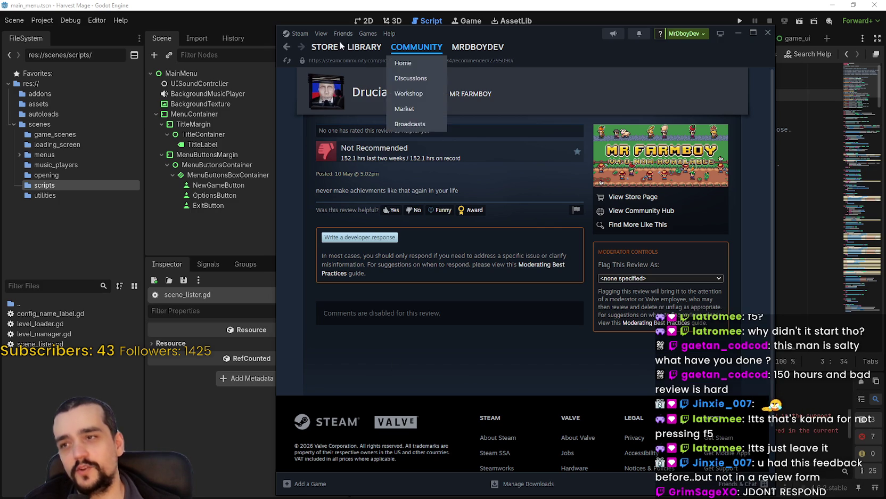
{"action": "left_click", "coordinate": [364, 47]}
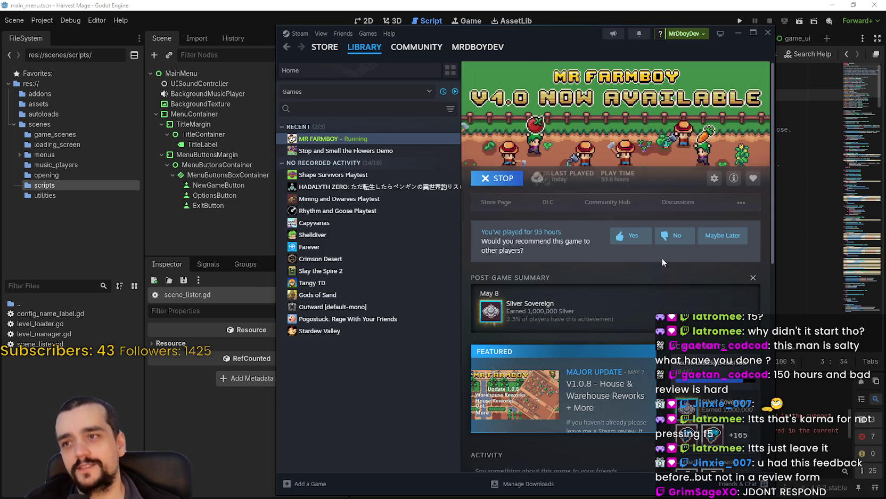
Minimize Steam to bring back level_manager.gd, at the level_loader export on line 12
{"action": "left_click", "coordinate": [737, 33]}
{"action": "left_click", "coordinate": [678, 199]}
{"action": "scroll", "coordinate": [653, 219], "scroll_direction": "down", "scroll_amount": 2}
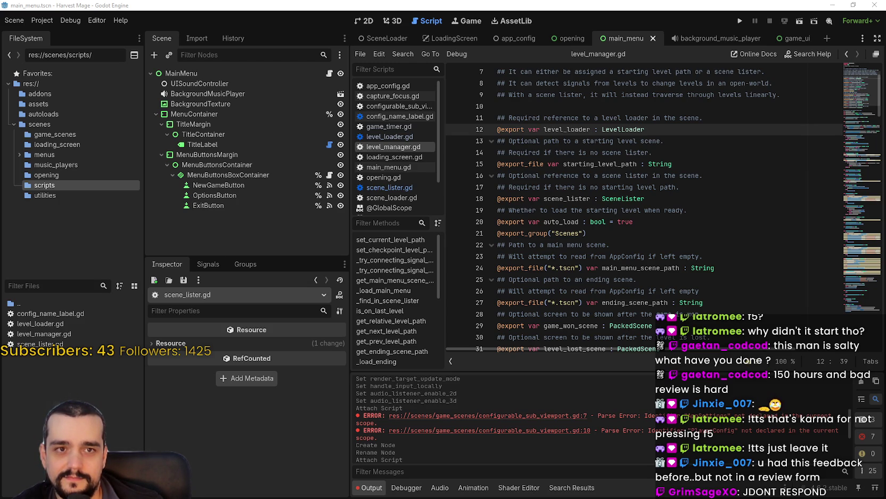
Highlight the level-changes, helper script and level loader win-or-lose descriptions on comment lines 4-6
{"action": "left_click", "coordinate": [665, 152]}
{"action": "scroll", "coordinate": [664, 257], "scroll_direction": "up", "scroll_amount": 2}
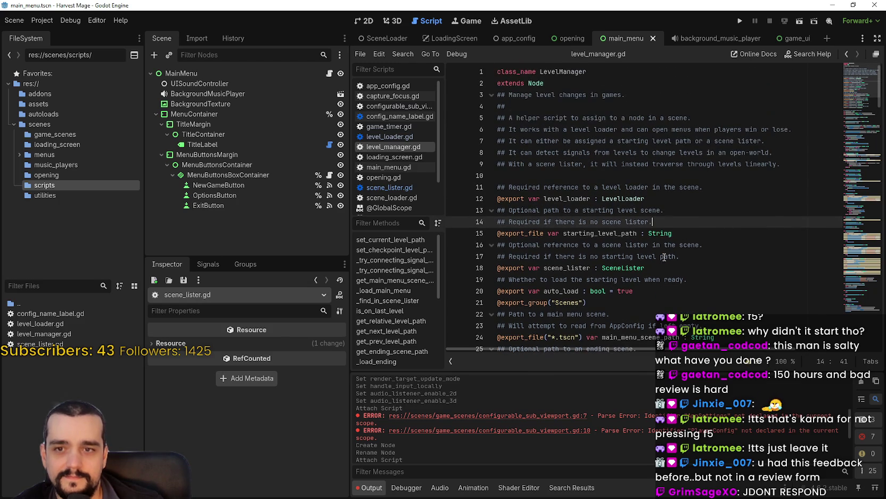
{"action": "left_click", "coordinate": [614, 176]}
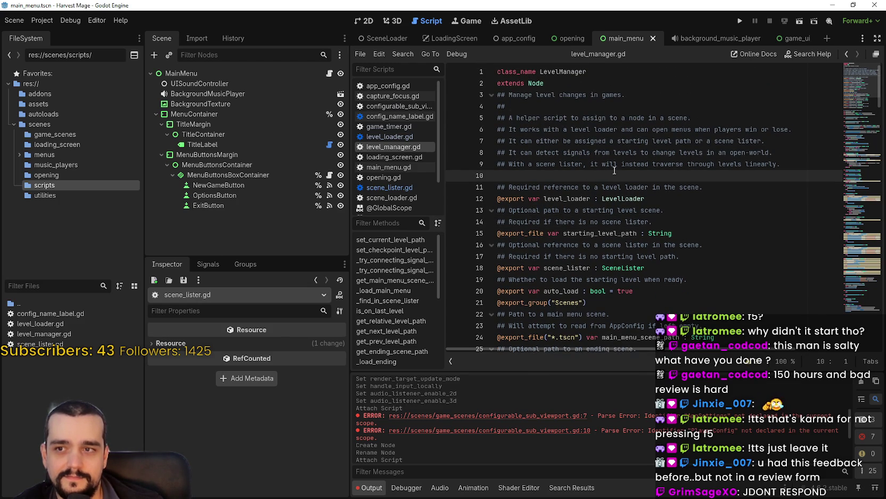
{"action": "left_click", "coordinate": [540, 103]}
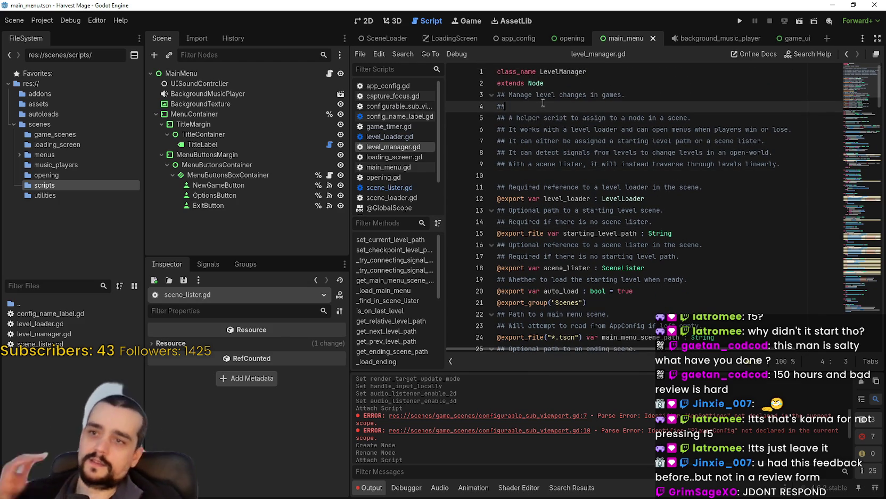
{"action": "mouse_move", "coordinate": [602, 94]}
{"action": "left_mouse_down"}
{"action": "mouse_move", "coordinate": [533, 84]}
{"action": "mouse_move", "coordinate": [492, 105]}
{"action": "mouse_move", "coordinate": [680, 115]}
{"action": "left_mouse_up"}
{"action": "double_click", "coordinate": [543, 117]}
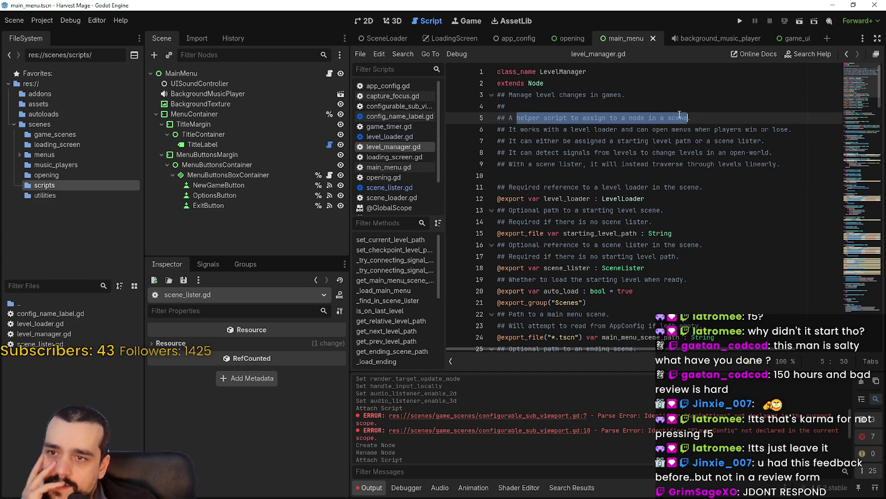
{"action": "left_click_drag", "start_coordinate": [525, 134], "coordinate": [783, 126]}
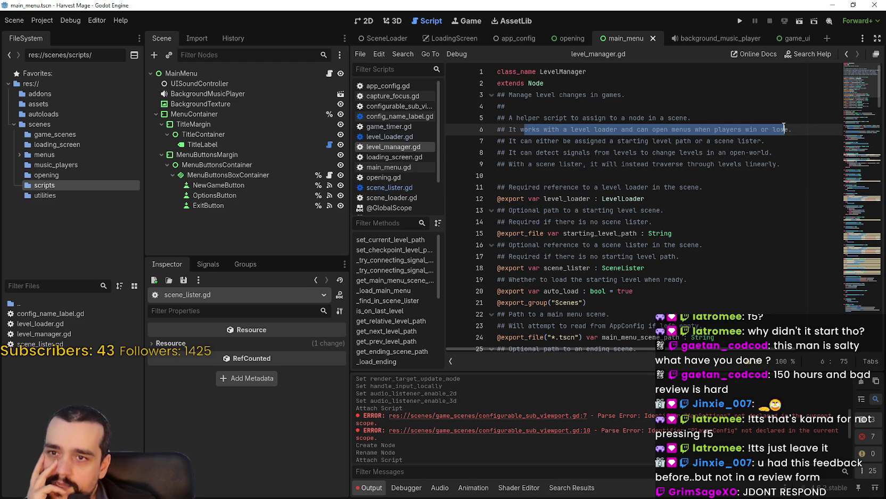
{"action": "left_click_drag", "start_coordinate": [784, 126], "coordinate": [748, 129]}
Highlight the scene lister, open-world and linear-levels comments on lines 7-9
{"action": "left_click", "coordinate": [635, 140]}
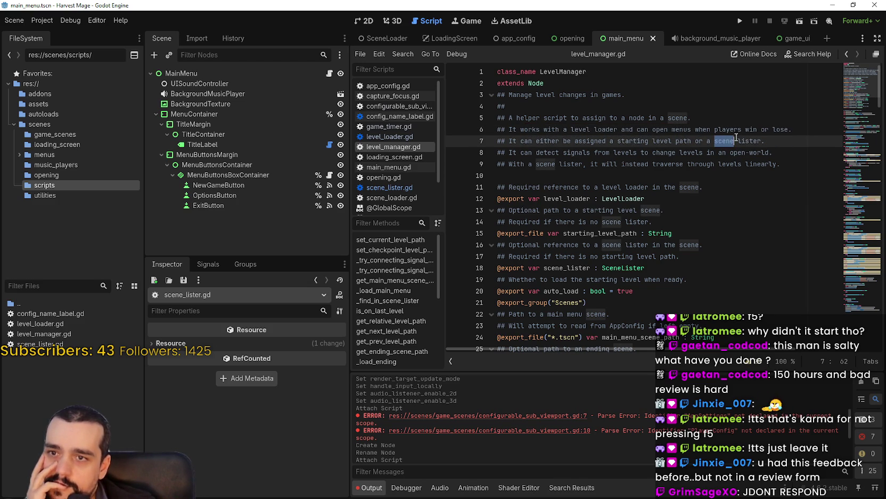
{"action": "mouse_move", "coordinate": [763, 140]}
{"action": "left_mouse_down"}
{"action": "mouse_move", "coordinate": [506, 145]}
{"action": "mouse_move", "coordinate": [511, 152]}
{"action": "mouse_move", "coordinate": [688, 152]}
{"action": "mouse_move", "coordinate": [717, 141]}
{"action": "mouse_move", "coordinate": [760, 148]}
{"action": "mouse_move", "coordinate": [729, 142]}
{"action": "mouse_move", "coordinate": [722, 152]}
{"action": "mouse_move", "coordinate": [734, 154]}
{"action": "left_mouse_up"}
{"action": "double_click", "coordinate": [760, 151]}
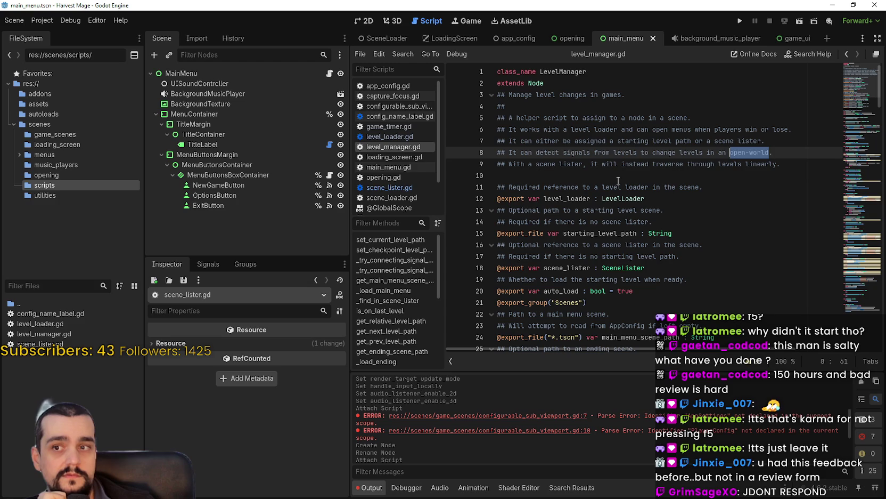
{"action": "mouse_move", "coordinate": [777, 165]}
{"action": "left_mouse_down"}
{"action": "mouse_move", "coordinate": [510, 166]}
{"action": "mouse_move", "coordinate": [494, 129]}
{"action": "left_mouse_up"}
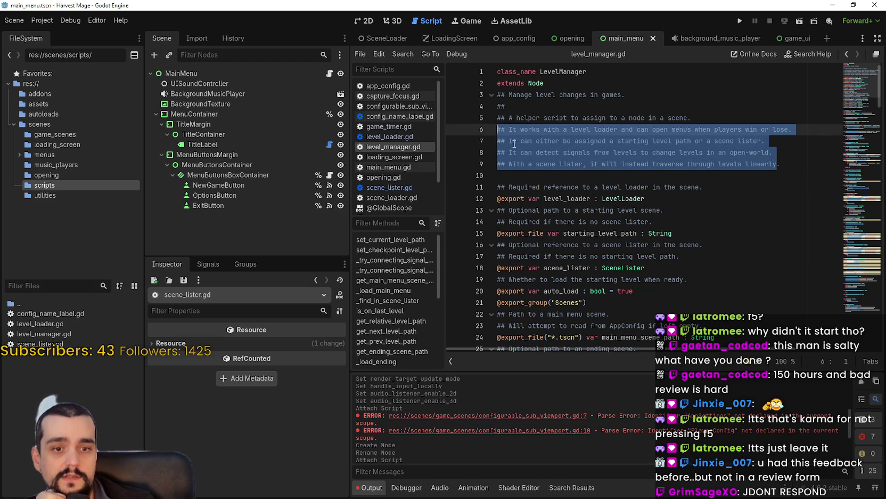
{"action": "left_click", "coordinate": [530, 172]}
{"action": "mouse_move", "coordinate": [778, 164]}
{"action": "left_mouse_down"}
{"action": "mouse_move", "coordinate": [485, 150]}
{"action": "mouse_move", "coordinate": [496, 118]}
{"action": "left_mouse_up"}
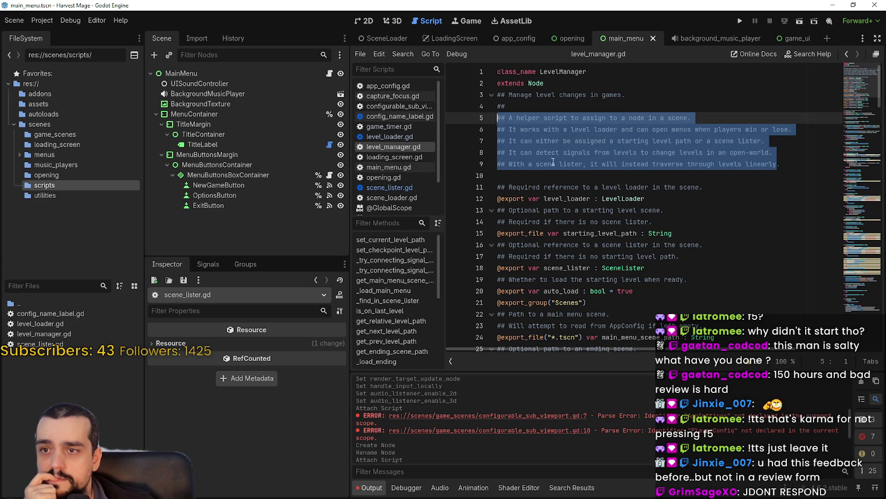
Highlight the level loader comment and the level_loader variable on lines 11-12, then switch to game_ui
{"action": "left_click", "coordinate": [569, 177]}
{"action": "left_click_drag", "start_coordinate": [722, 184], "coordinate": [490, 182]}
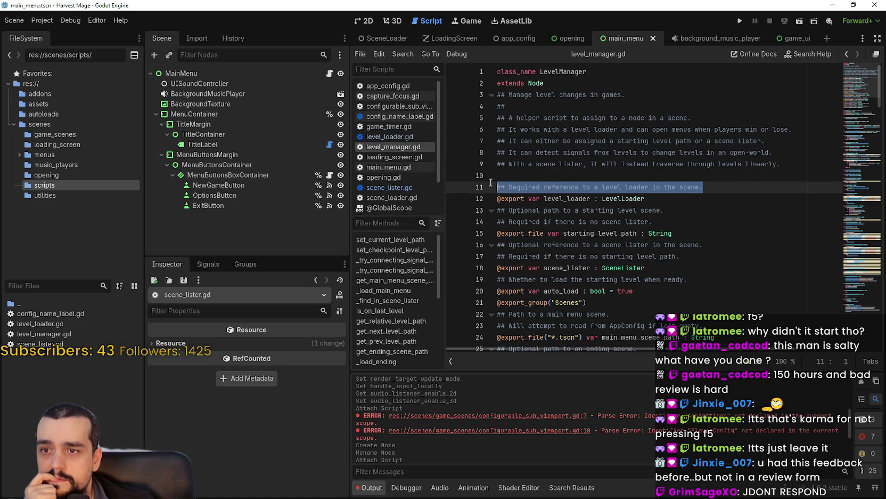
{"action": "double_click", "coordinate": [584, 199]}
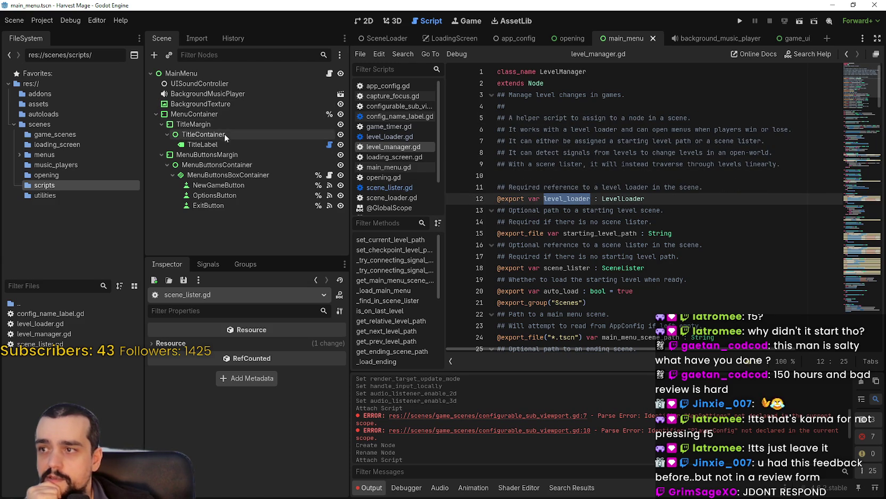
{"action": "left_click", "coordinate": [793, 36]}
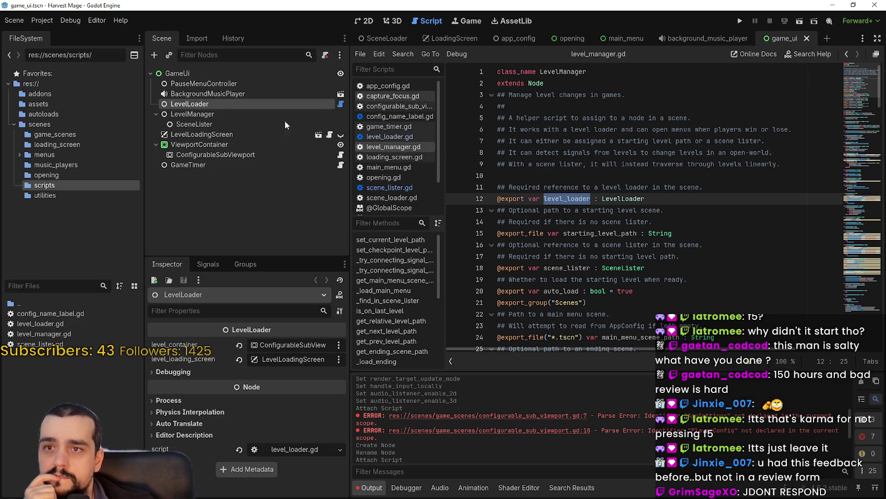
Attach level_manager.gd from FileSystem to the LevelManager node
{"action": "left_click", "coordinate": [207, 115]}
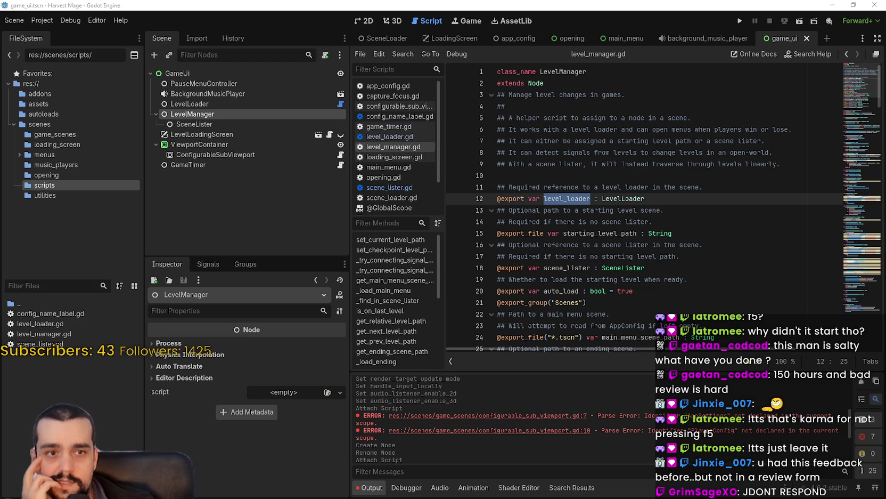
{"action": "right_click", "coordinate": [245, 112]}
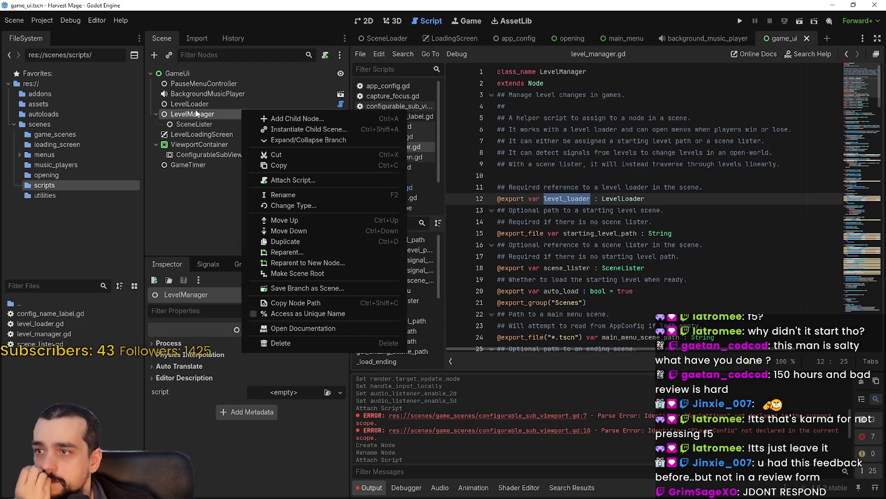
{"action": "left_click", "coordinate": [289, 397]}
{"action": "left_click_drag", "start_coordinate": [42, 334], "coordinate": [294, 395]}
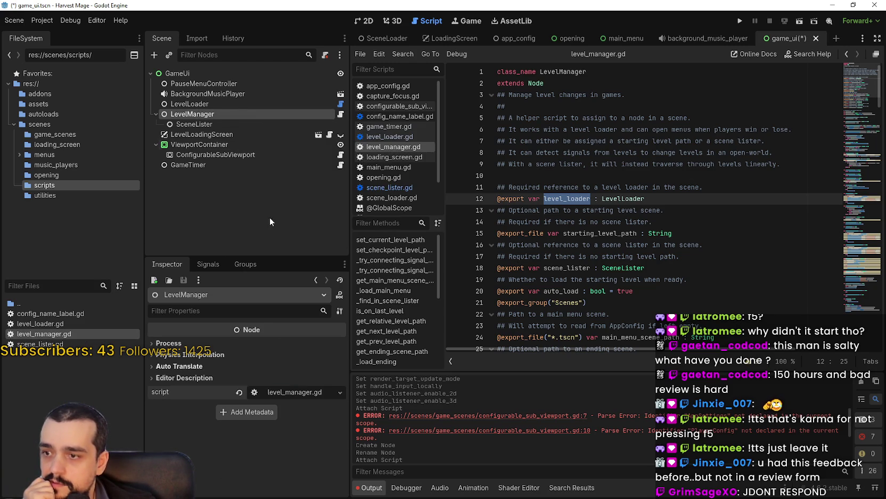
{"action": "left_click", "coordinate": [213, 110]}
Check LevelManager's script, scroll back to the extends Node line, and save game_ui
{"action": "left_click", "coordinate": [212, 111]}
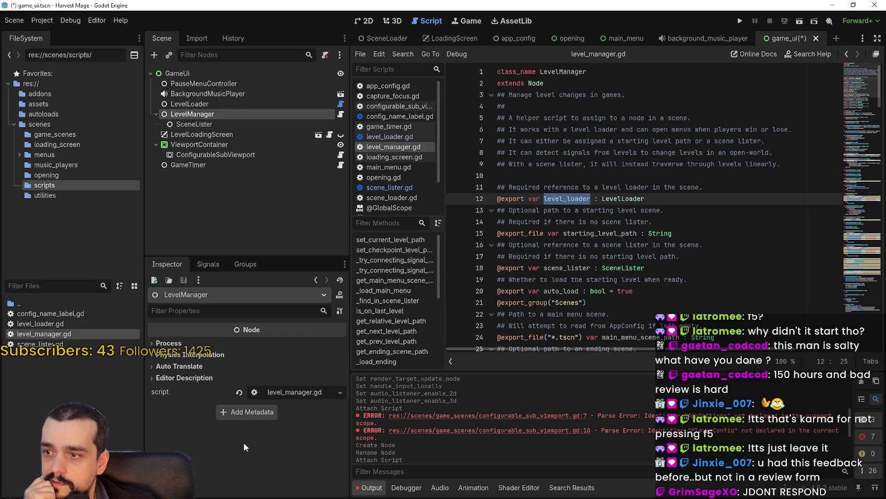
{"action": "left_click", "coordinate": [592, 187]}
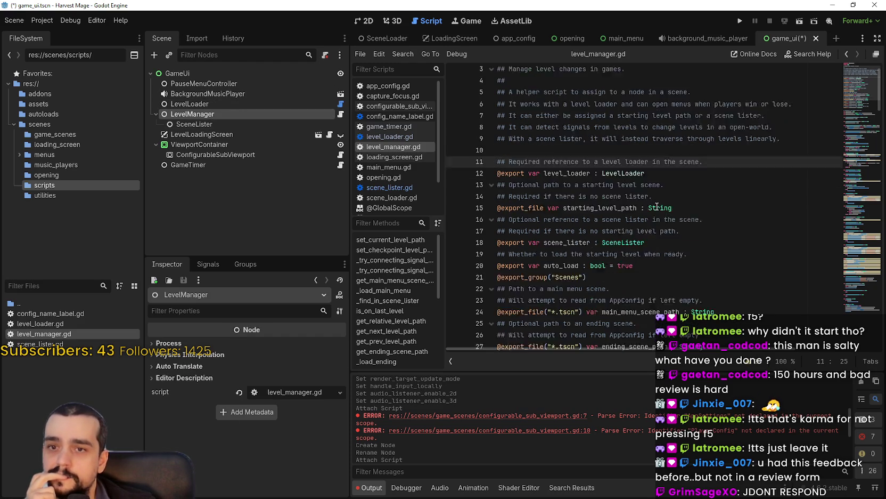
{"action": "scroll", "coordinate": [850, 130], "scroll_direction": "down", "scroll_amount": 15}
{"action": "left_click_drag", "start_coordinate": [852, 141], "coordinate": [858, 57]}
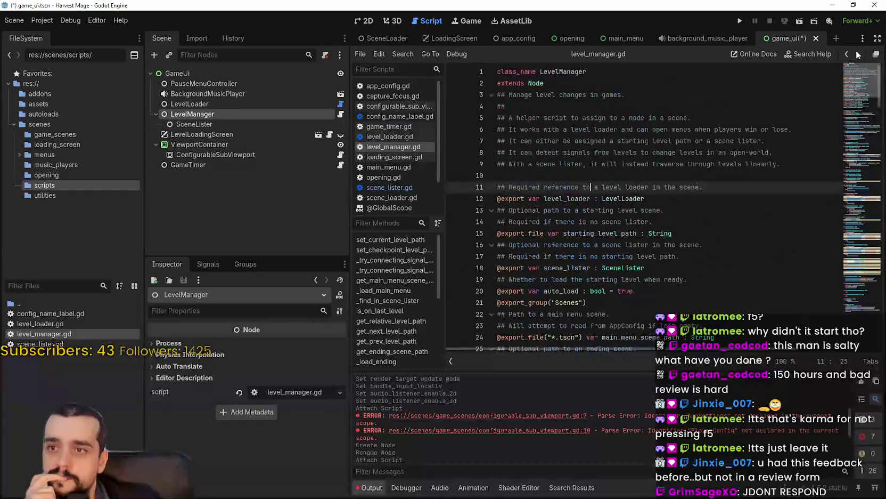
{"action": "left_click", "coordinate": [629, 83]}
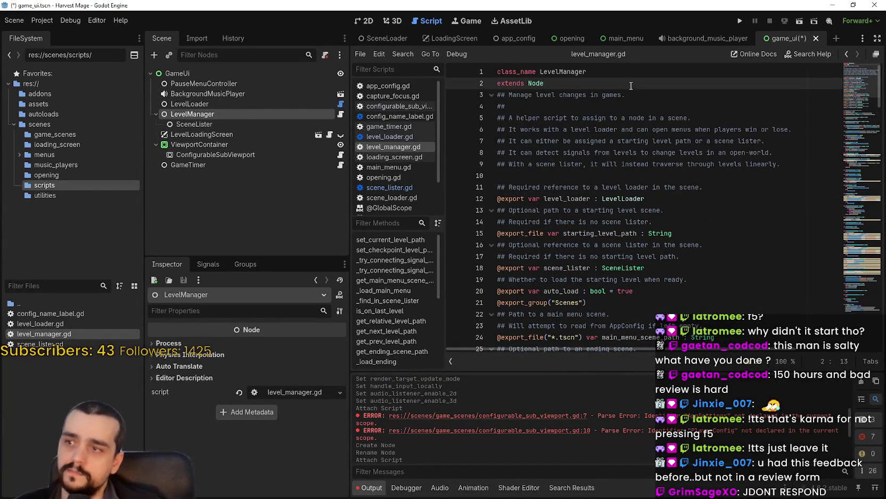
{"action": "key", "text": "ctrl+s"}
{"action": "left_click", "coordinate": [252, 125]}
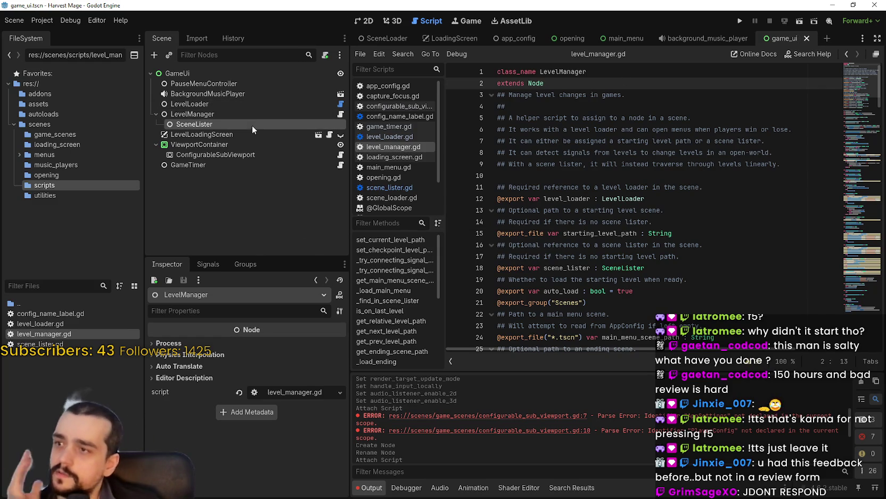
Recheck level_loader on line 12, then attach scene_lister.gd from FileSystem to the SceneLister node
{"action": "left_click", "coordinate": [244, 114]}
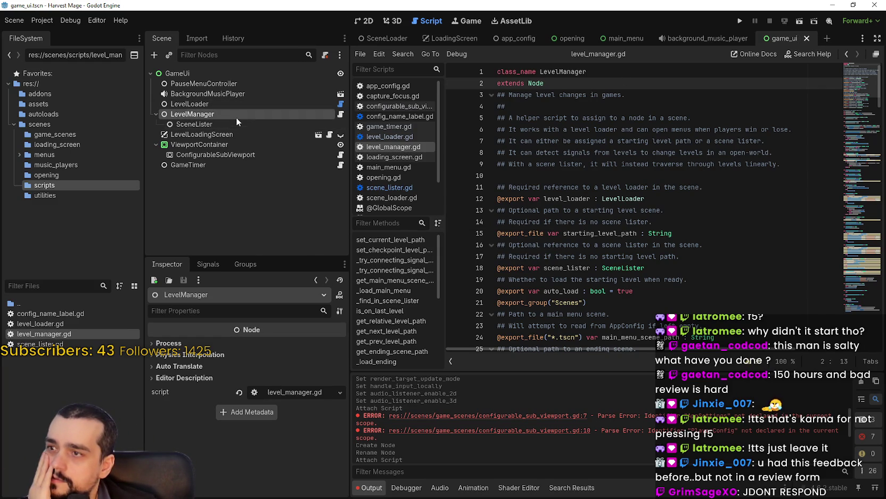
{"action": "left_click", "coordinate": [629, 198]}
{"action": "double_click", "coordinate": [565, 198]}
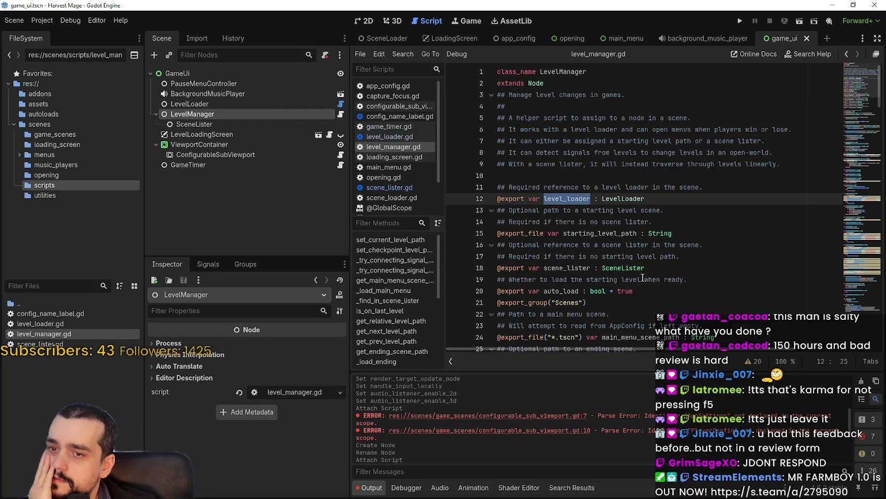
{"action": "scroll", "coordinate": [642, 275], "scroll_direction": "down", "scroll_amount": 3}
{"action": "scroll", "coordinate": [643, 275], "scroll_direction": "up", "scroll_amount": 3}
{"action": "left_click", "coordinate": [203, 124]}
{"action": "left_click_drag", "start_coordinate": [40, 344], "coordinate": [299, 390]}
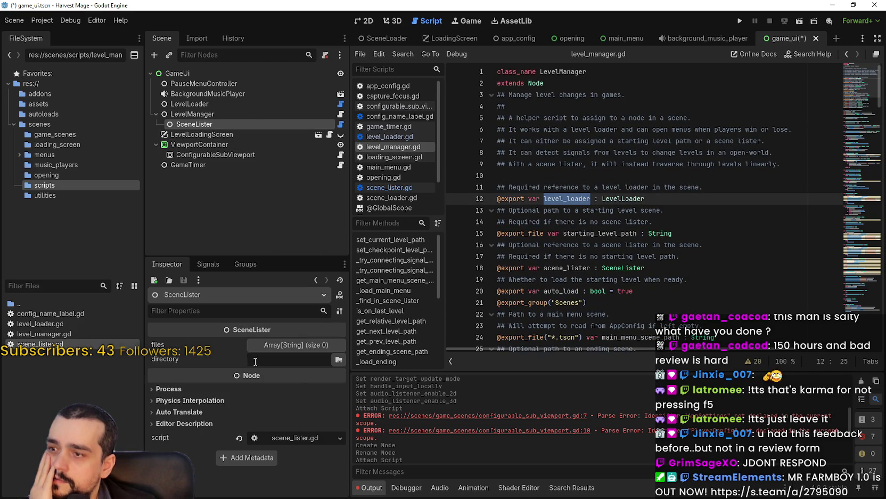
{"action": "left_click", "coordinate": [258, 115]}
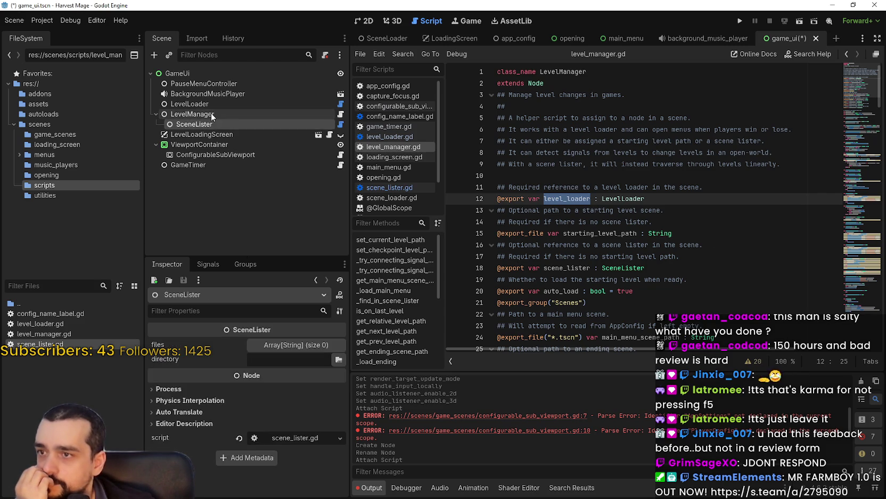
Scroll through the level_manager.gd code and return to its header comments
{"action": "left_click", "coordinate": [629, 141]}
{"action": "scroll", "coordinate": [643, 149], "scroll_direction": "down", "scroll_amount": 2}
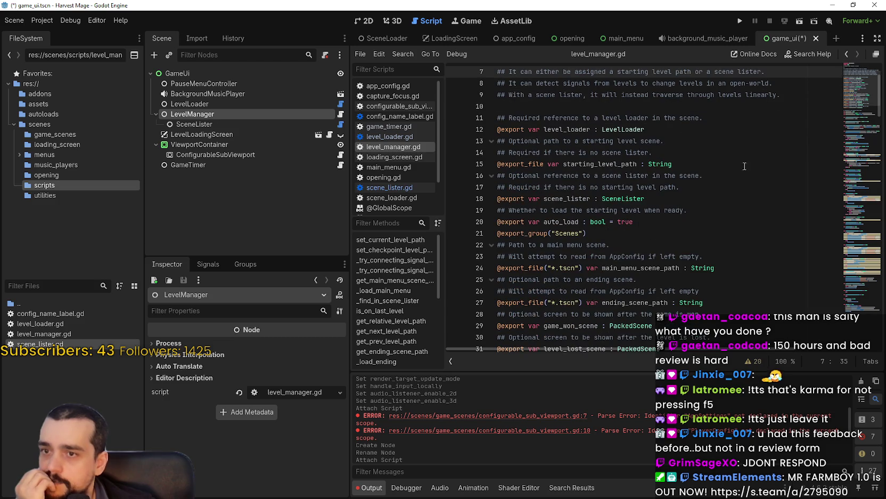
{"action": "scroll", "coordinate": [642, 149], "scroll_direction": "down", "scroll_amount": 4}
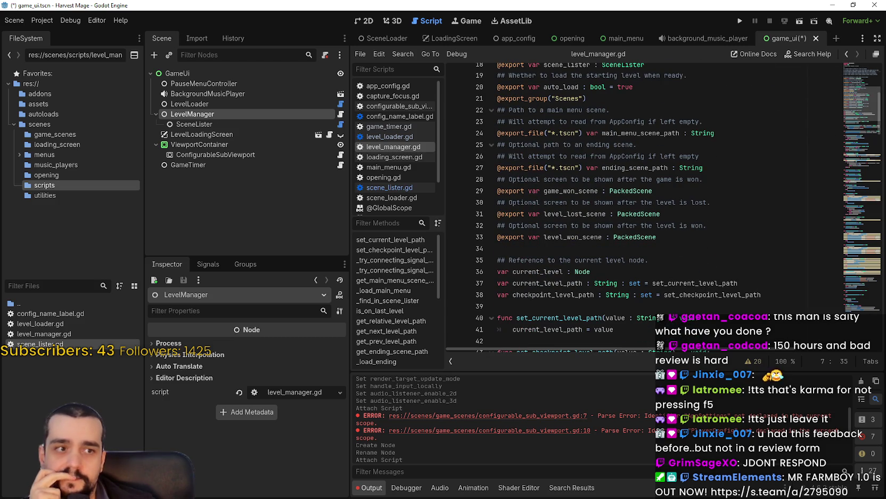
{"action": "scroll", "coordinate": [692, 157], "scroll_direction": "up", "scroll_amount": 4}
{"action": "left_click_drag", "start_coordinate": [652, 166], "coordinate": [399, 104]}
{"action": "scroll", "coordinate": [592, 222], "scroll_direction": "down", "scroll_amount": 3}
{"action": "mouse_move", "coordinate": [693, 266]}
{"action": "left_mouse_down"}
{"action": "mouse_move", "coordinate": [586, 160]}
{"action": "mouse_move", "coordinate": [498, 178]}
{"action": "left_mouse_up"}
{"action": "scroll", "coordinate": [588, 208], "scroll_direction": "up", "scroll_amount": 2}
{"action": "left_click", "coordinate": [559, 164]}
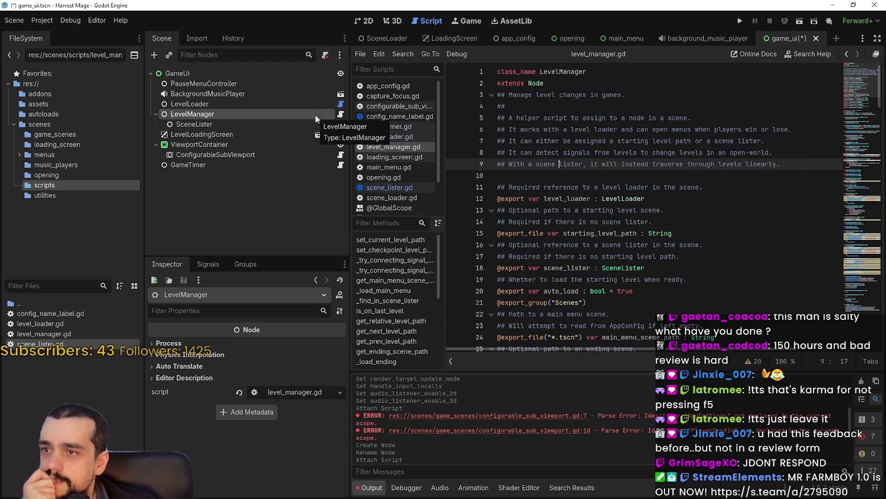
Jump via the minimap to the level-won handling code, then open the parse error's line 7 in configurable_sub_viewport.gd
{"action": "scroll", "coordinate": [627, 192], "scroll_direction": "down", "scroll_amount": 15}
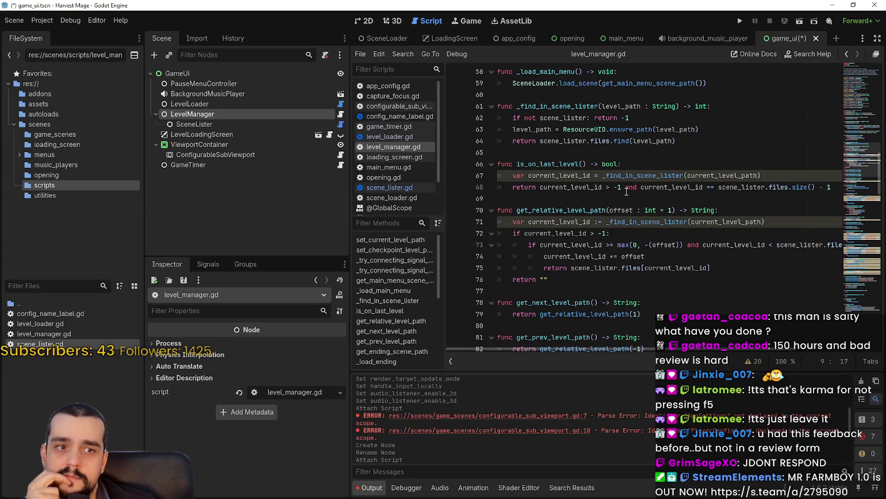
{"action": "scroll", "coordinate": [627, 191], "scroll_direction": "down", "scroll_amount": 5}
{"action": "left_click", "coordinate": [858, 252]}
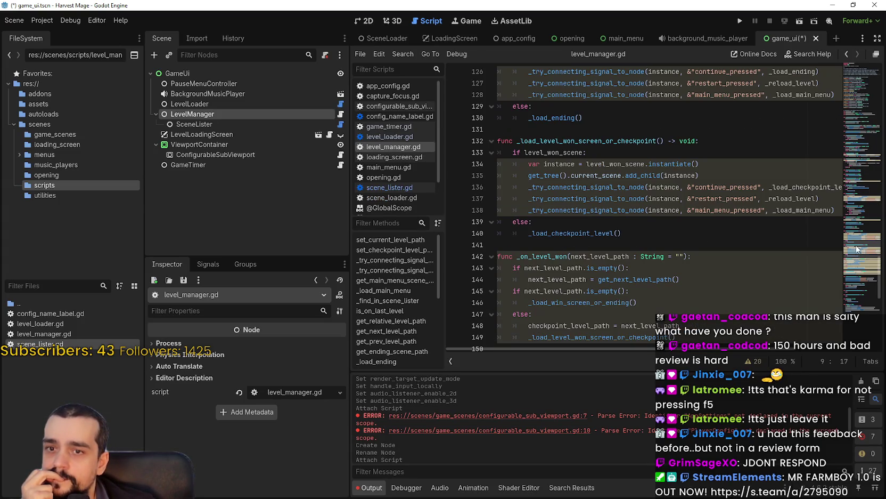
{"action": "scroll", "coordinate": [626, 192], "scroll_direction": "up", "scroll_amount": 20}
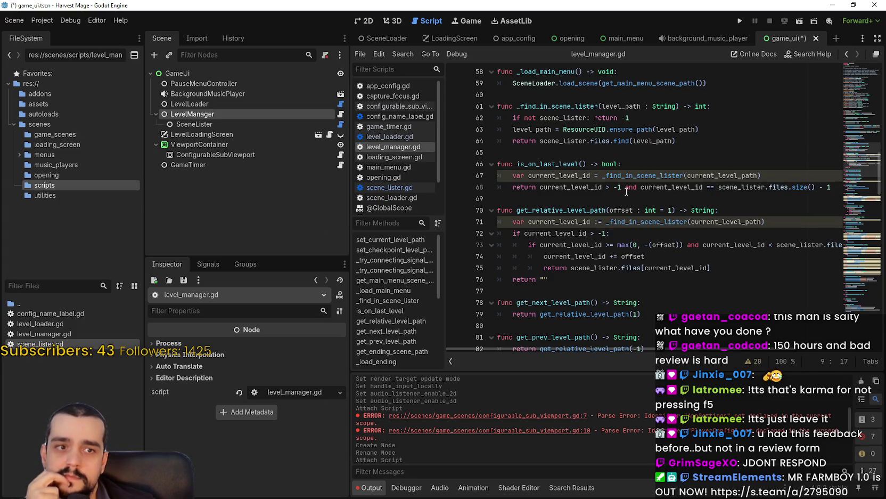
{"action": "scroll", "coordinate": [627, 191], "scroll_direction": "down", "scroll_amount": 7}
{"action": "left_click", "coordinate": [857, 251]}
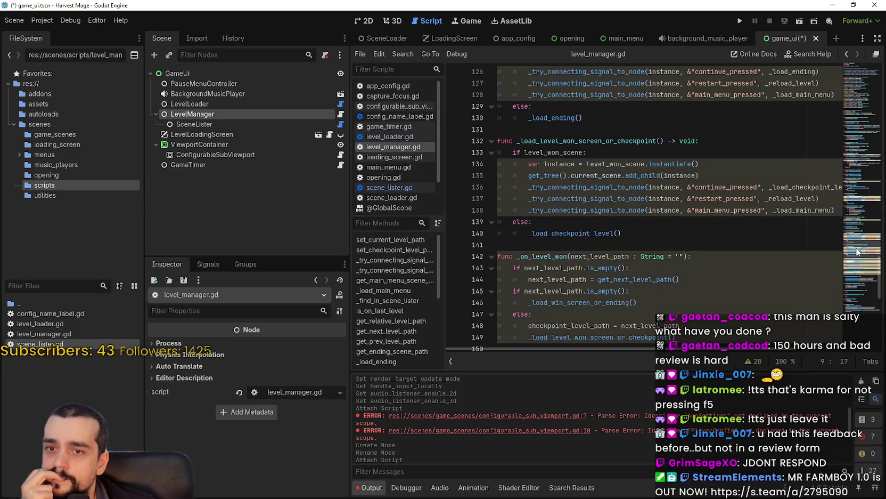
{"action": "left_click", "coordinate": [569, 416]}
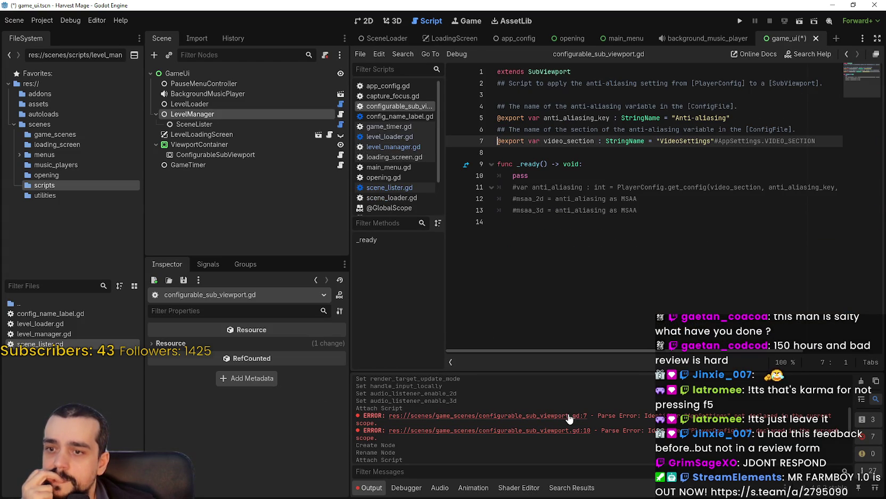